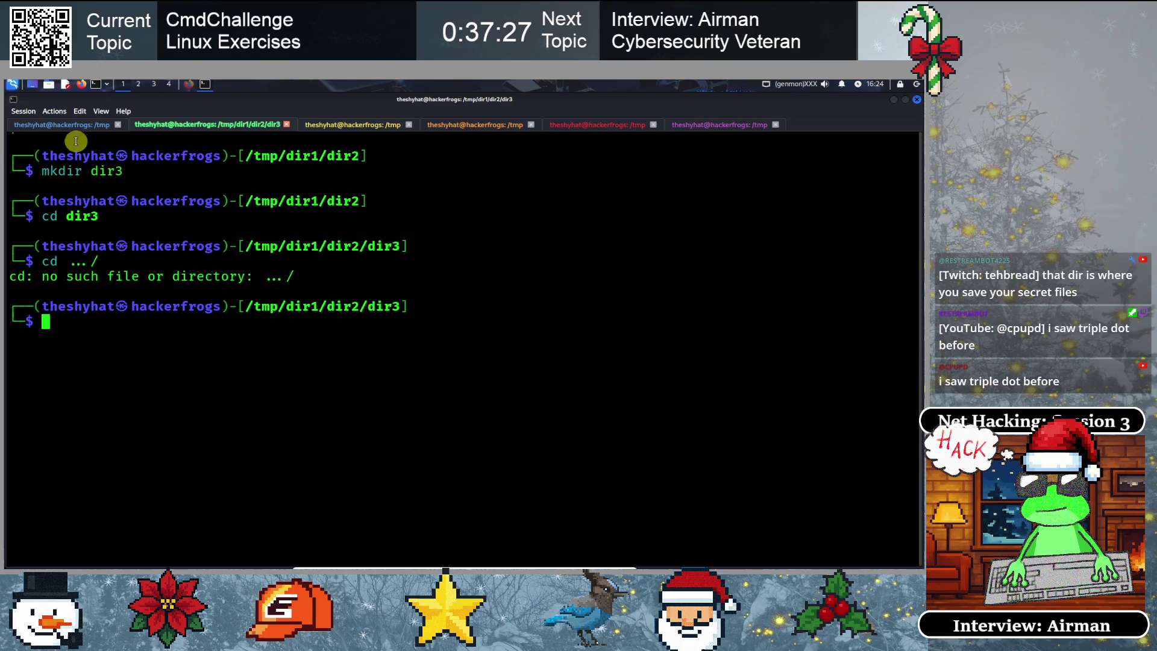
Return to the Command Challenge nested_dirs page in Firefox.
click(189, 84)
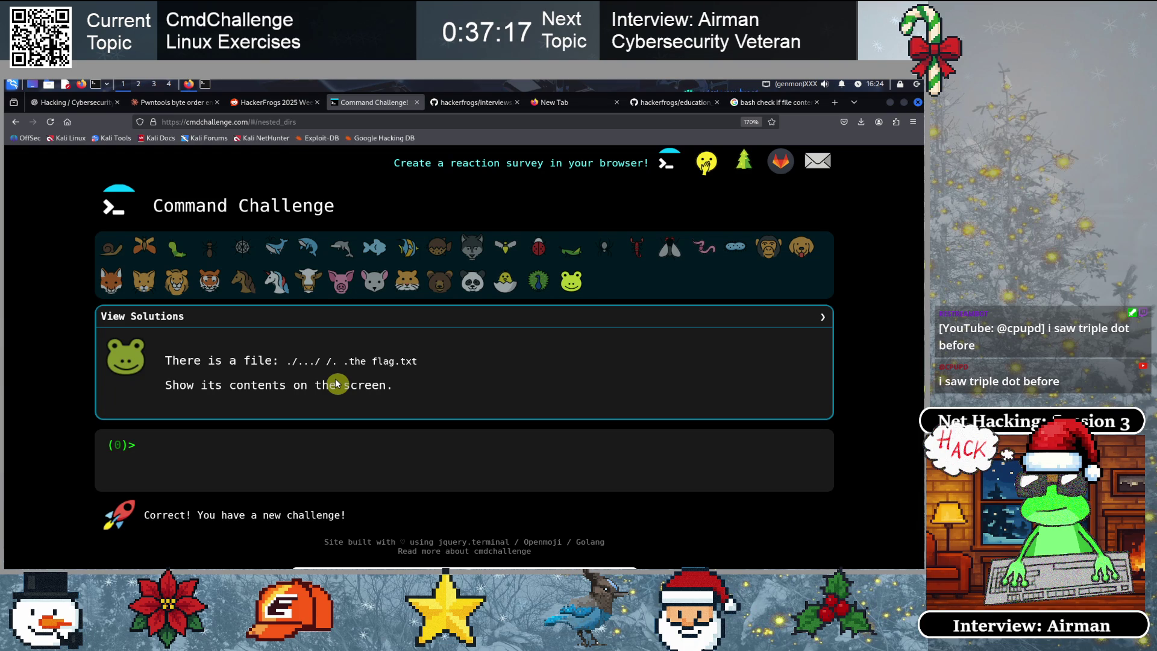
Examine the hidden flag file's name in the task and submit the current command.
drag(344, 360, 413, 362)
click(393, 377)
drag(344, 360, 412, 361)
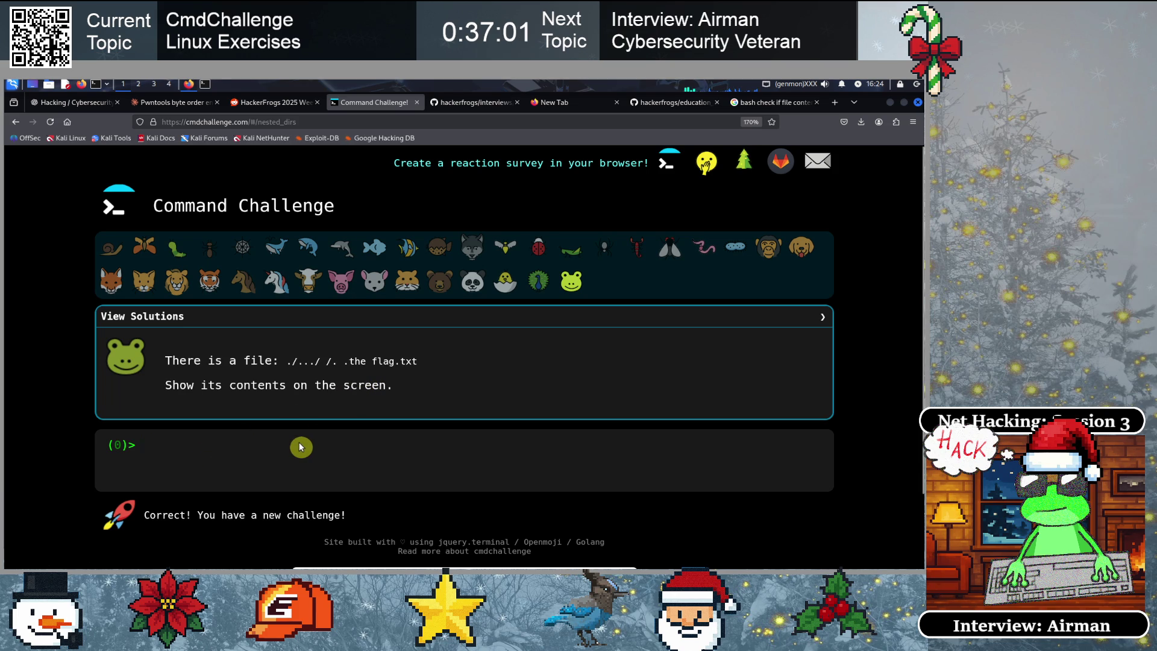
key(Return)
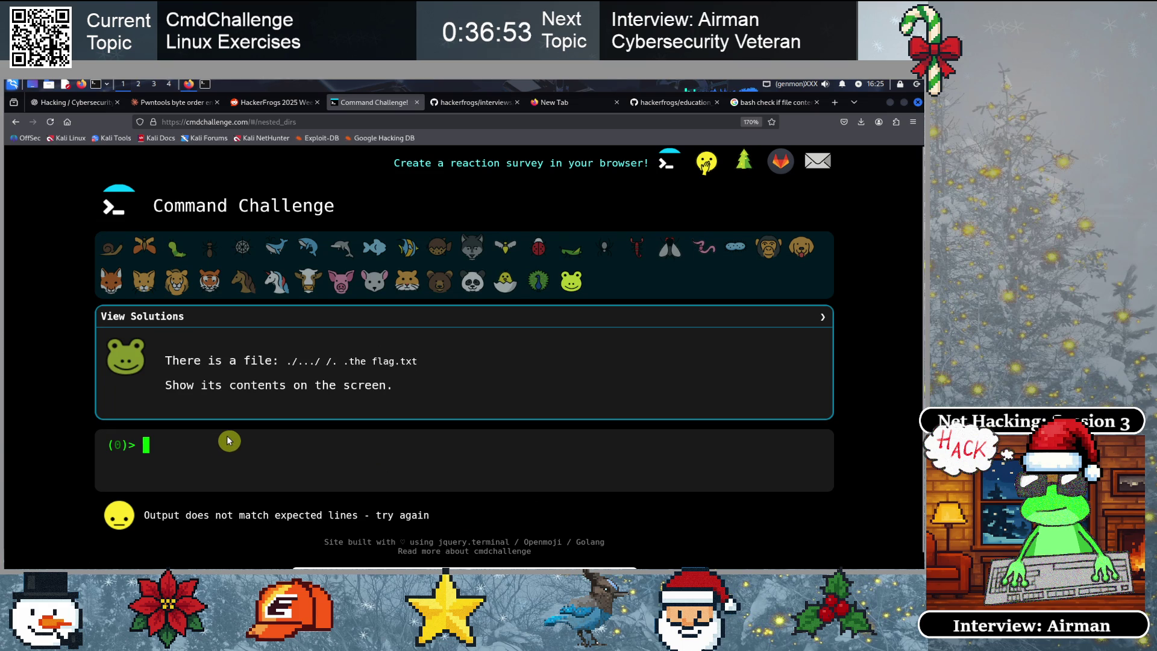
Run ls -la to list the directory, then select the flag file's full path.
text(s -la)
key(Return)
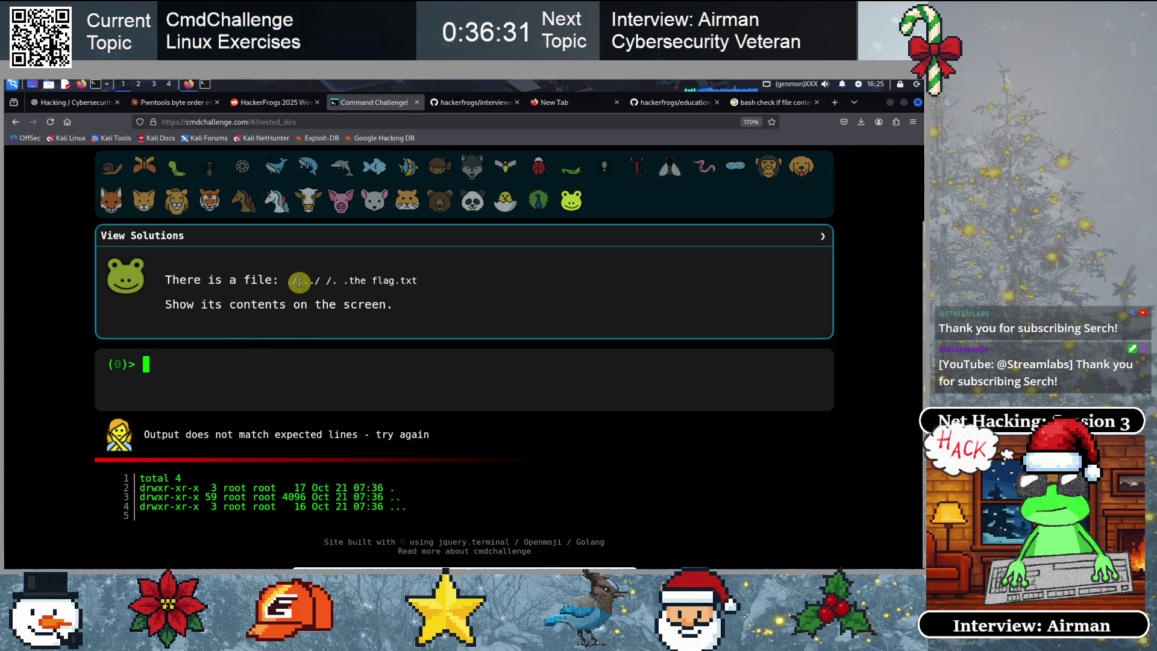
drag(287, 280, 420, 288)
Copy the flag file path and run cat on it, which fails.
right_click(408, 280)
click(424, 292)
click(287, 383)
text(cat)
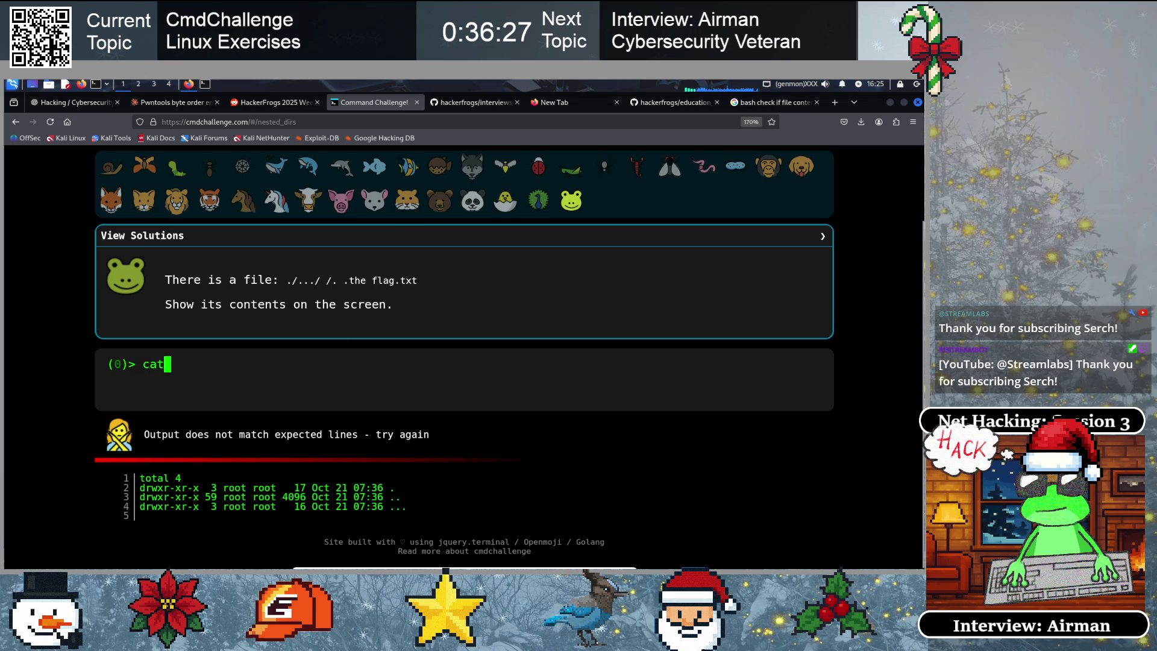
key(ctrl+v)
key(Return)
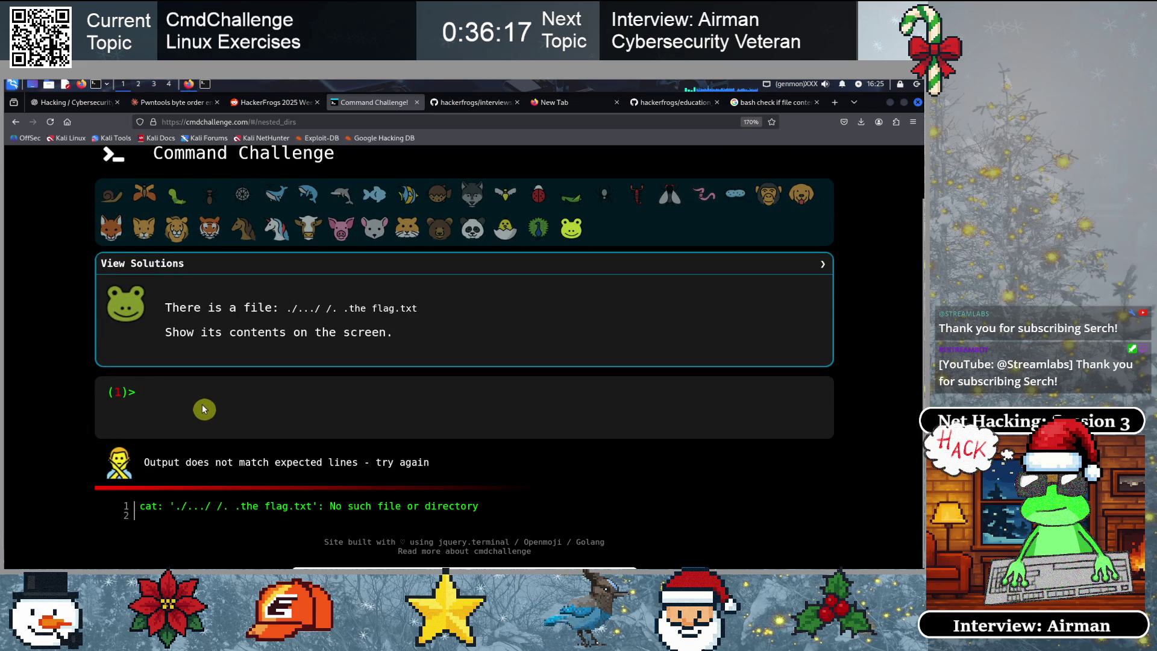
List the ... directory with ls and examine the /. part of the path.
text(ls -la ...)
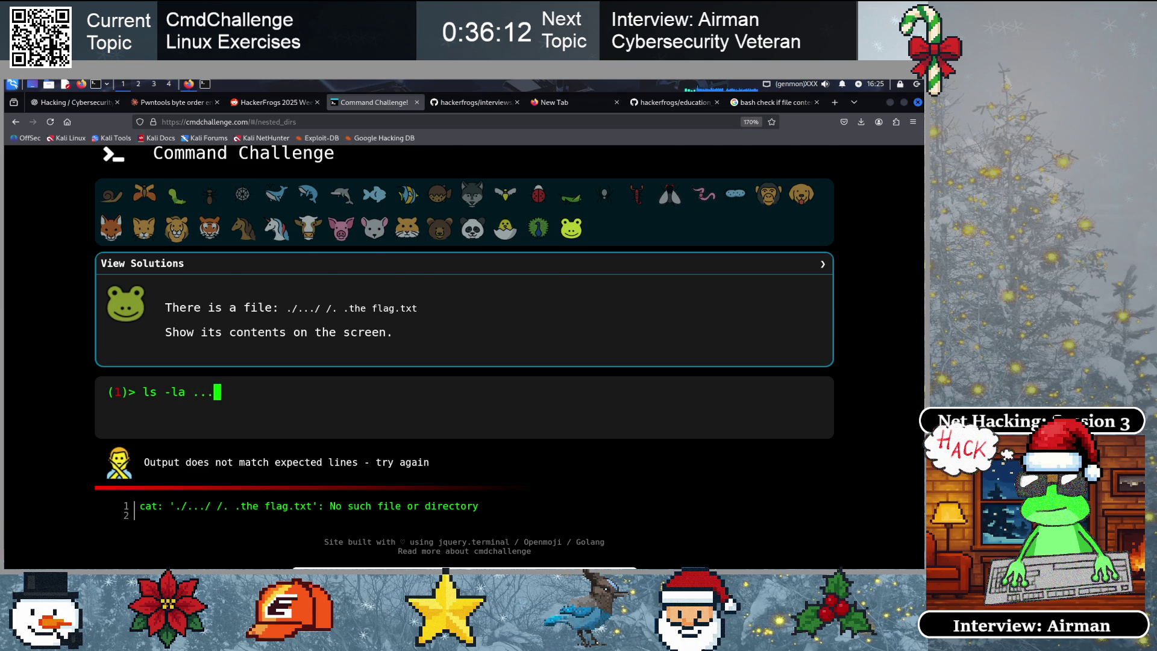
key(Return)
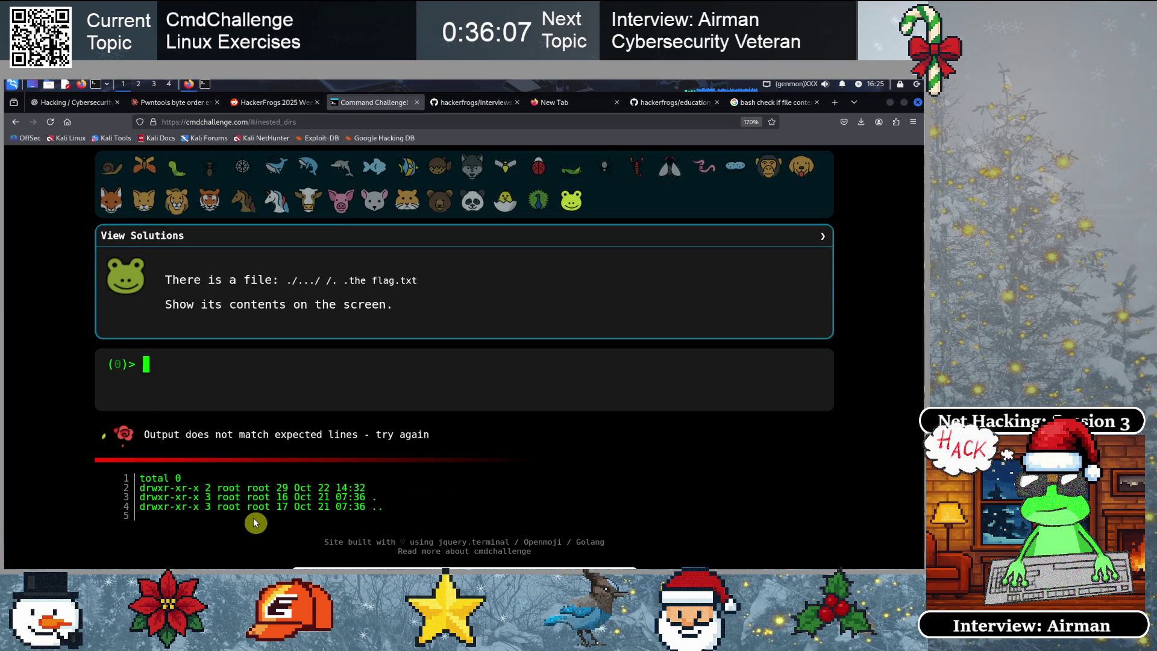
text(ls -la ...)
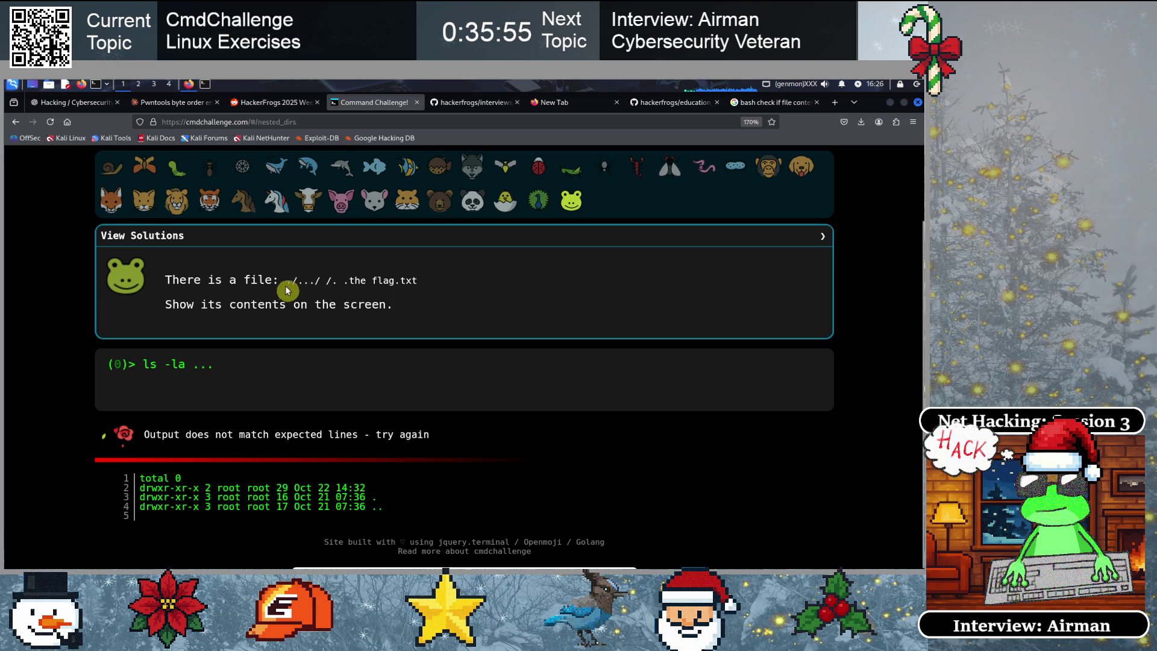
drag(326, 281, 338, 281)
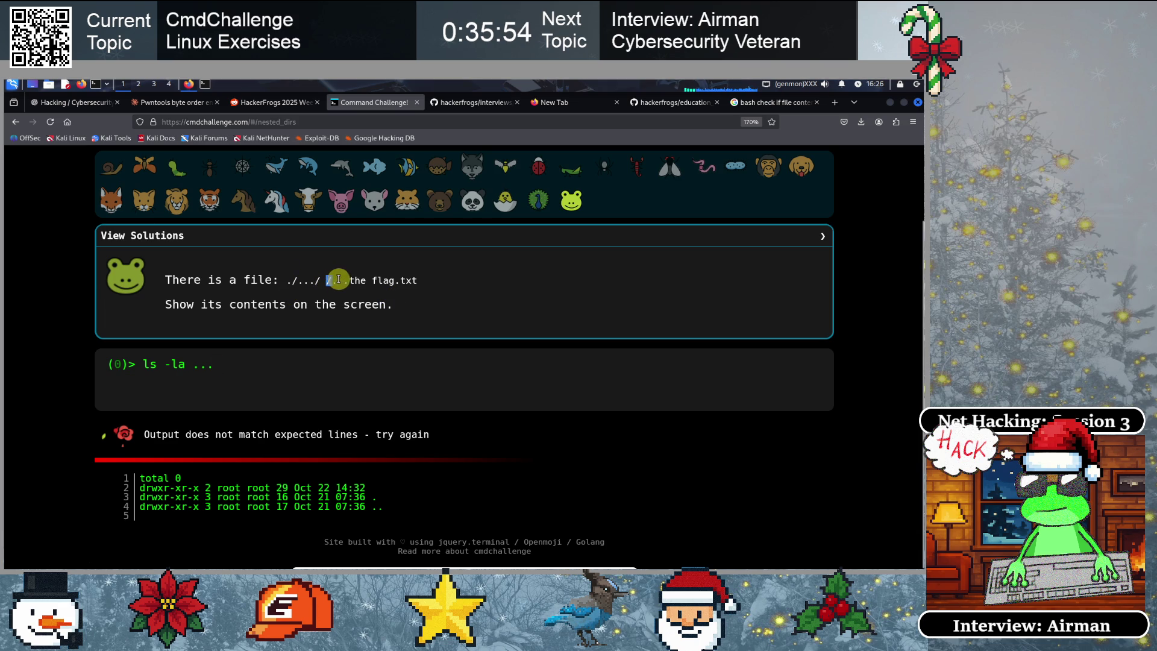
click(311, 332)
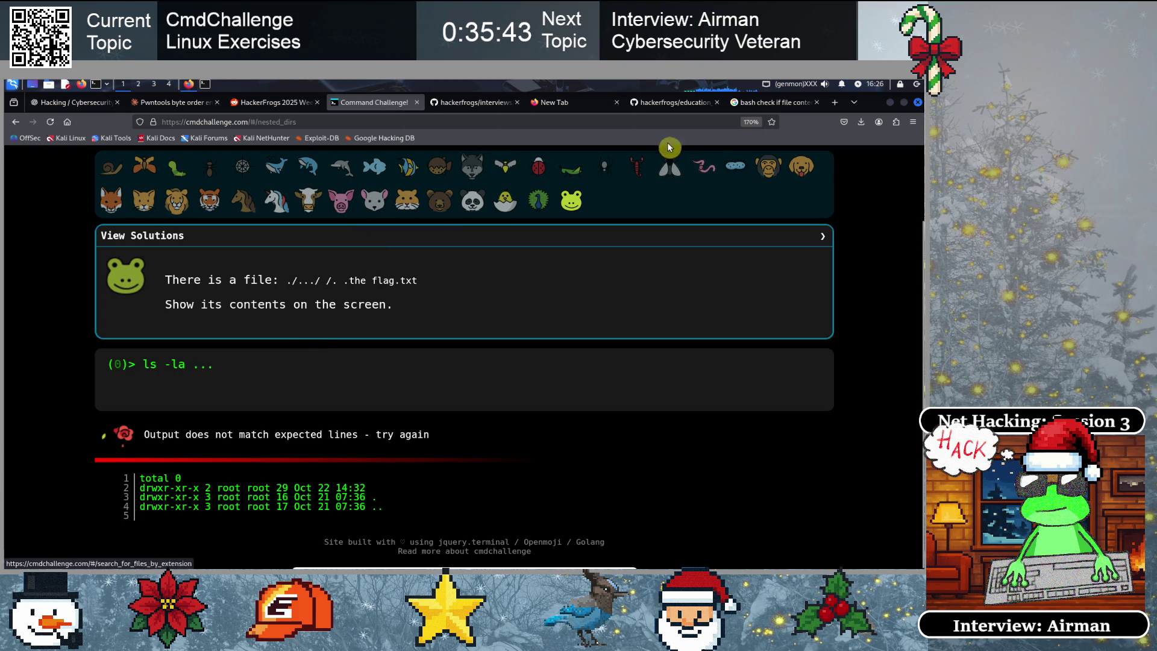
click(773, 108)
Search Google for 'linux /.' and skim the results.
click(460, 121)
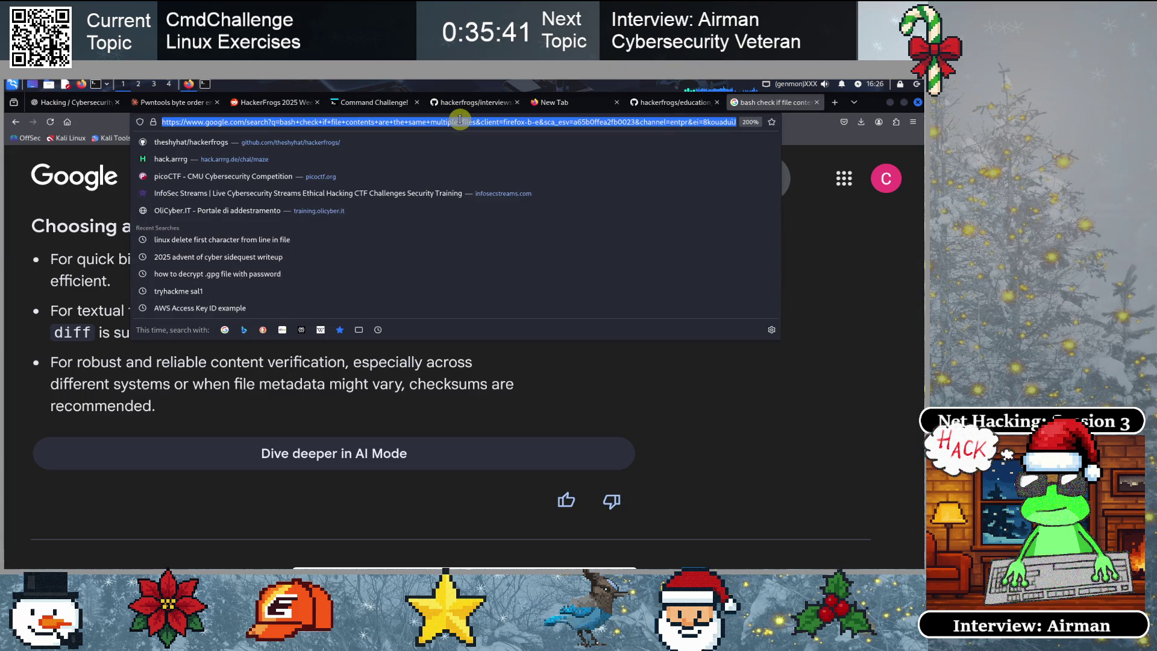
text(linux /)
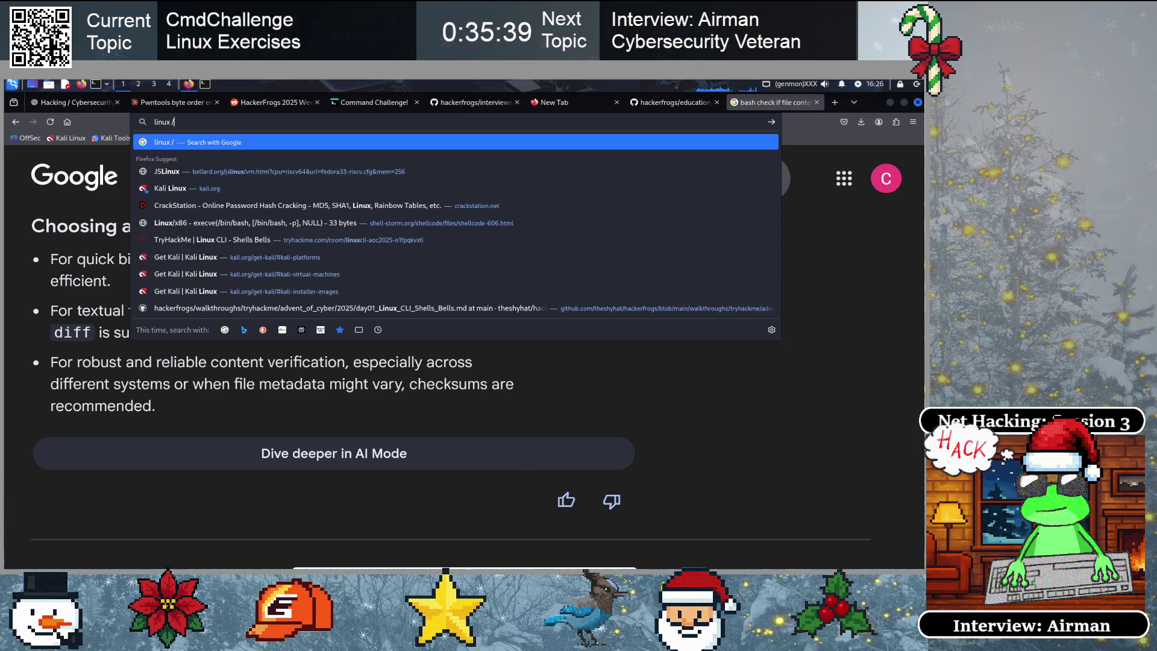
text(.)
key(Return)
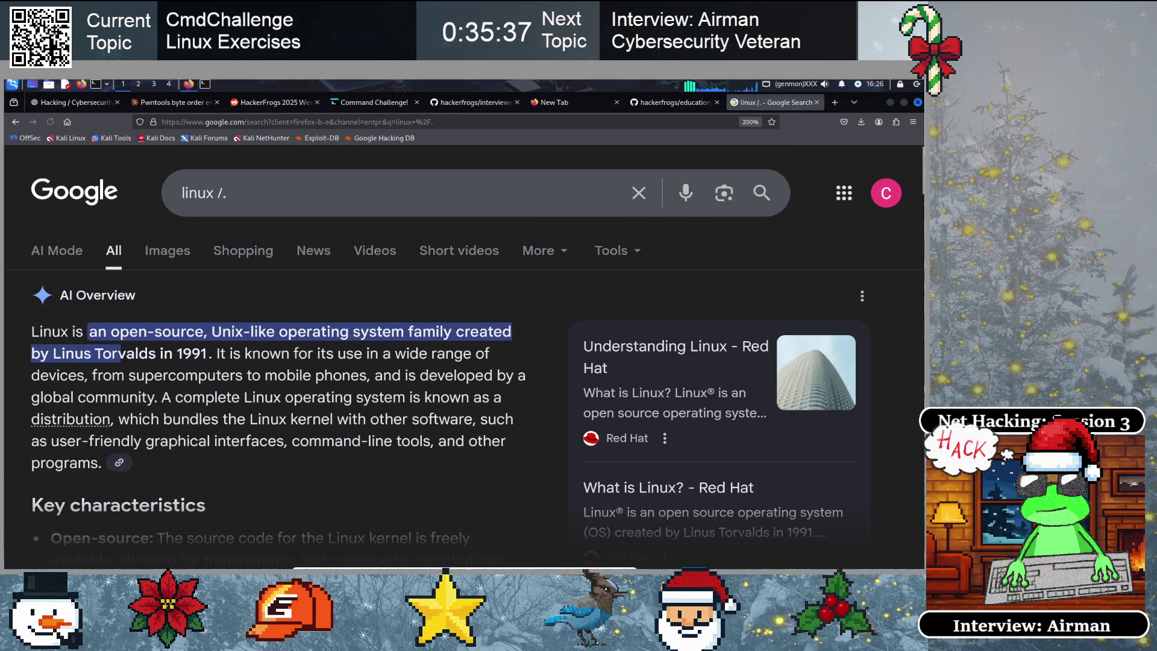
scroll(323, 346, down, 5)
scroll(323, 348, down, 10)
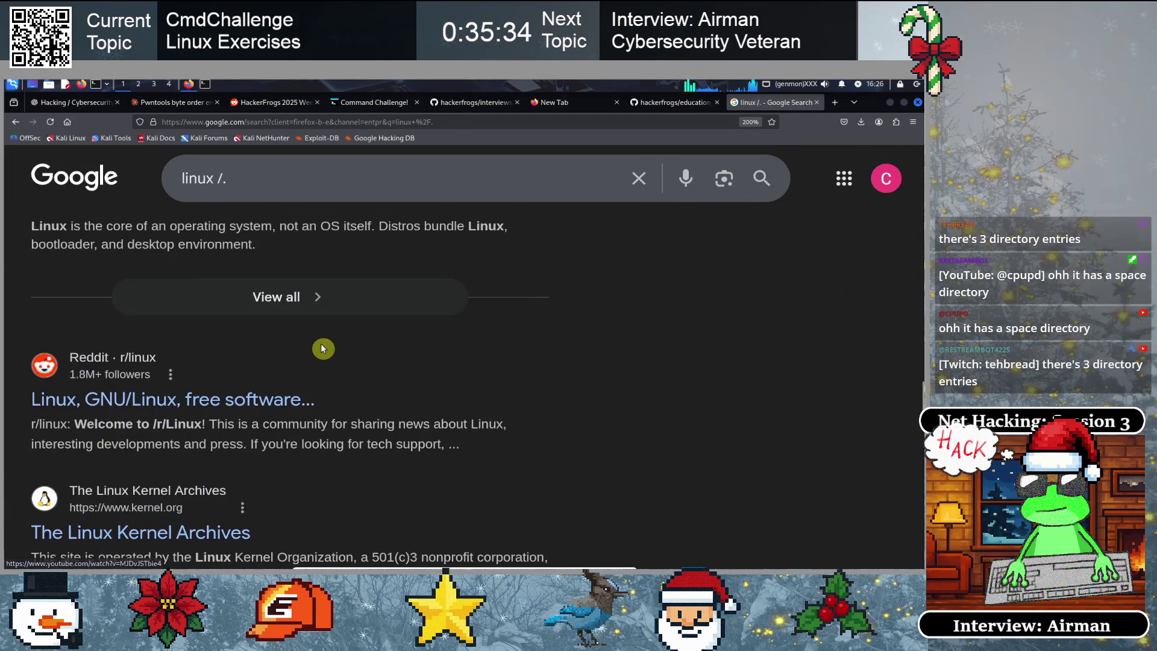
scroll(323, 348, up, 5)
scroll(323, 347, down, 10)
scroll(323, 345, up, 15)
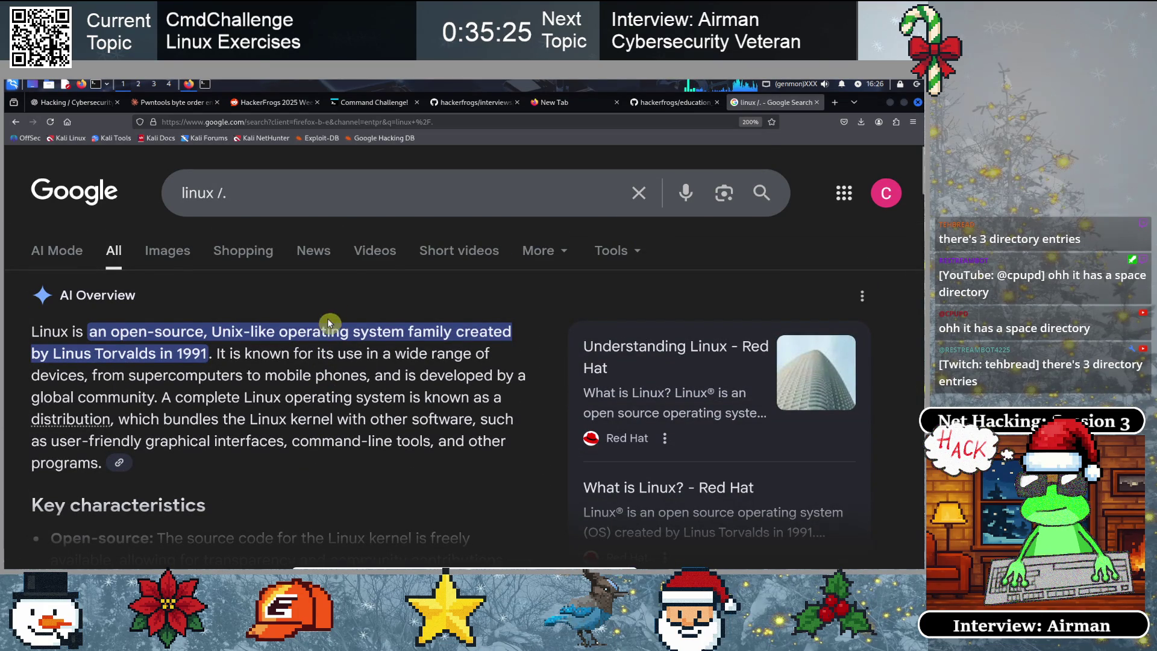
click(307, 191)
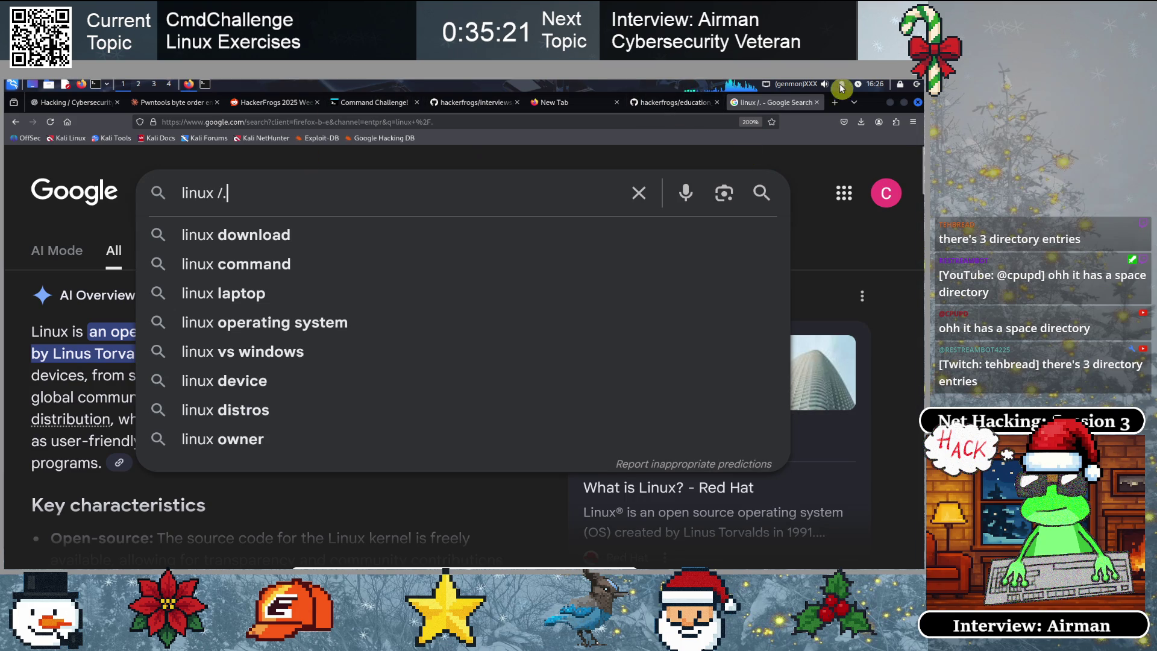
Go to explainshell.com in the same tab.
click(715, 119)
text(ecx)
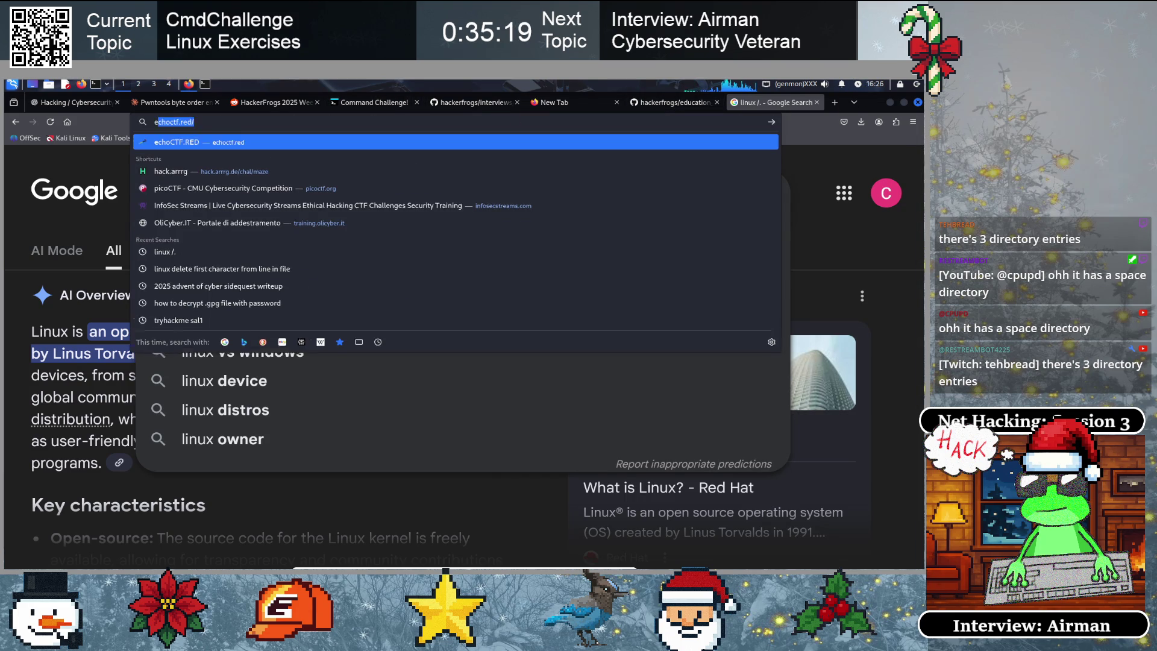
key(BackSpace)
key(BackSpace)
text(xplainshell.com)
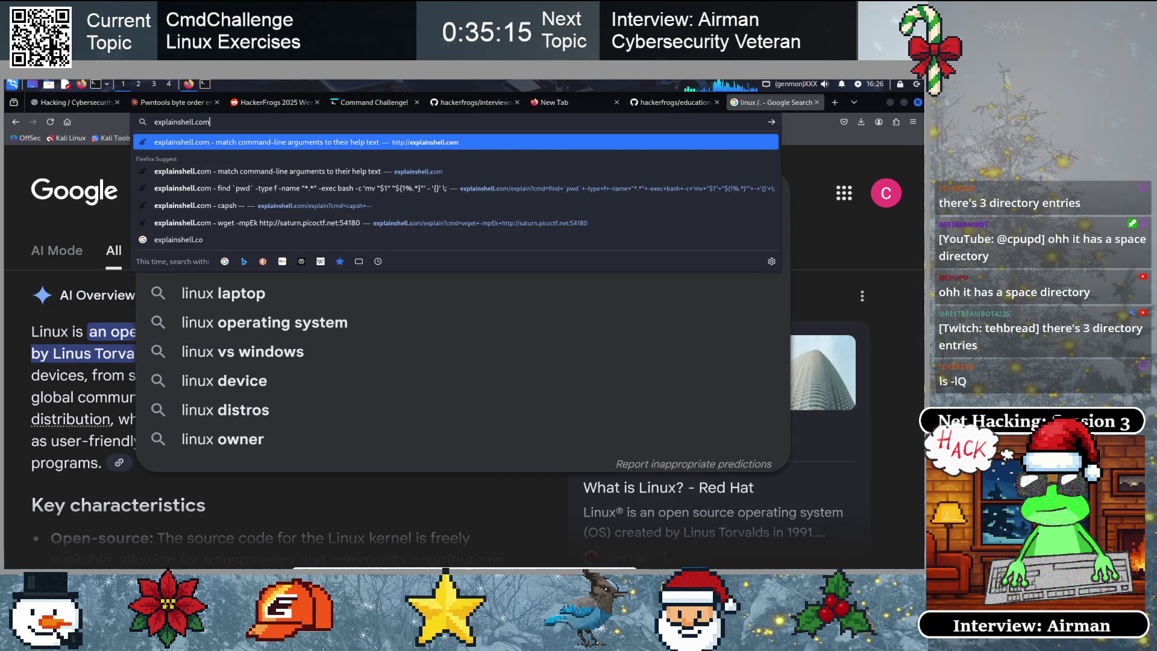
key(Return)
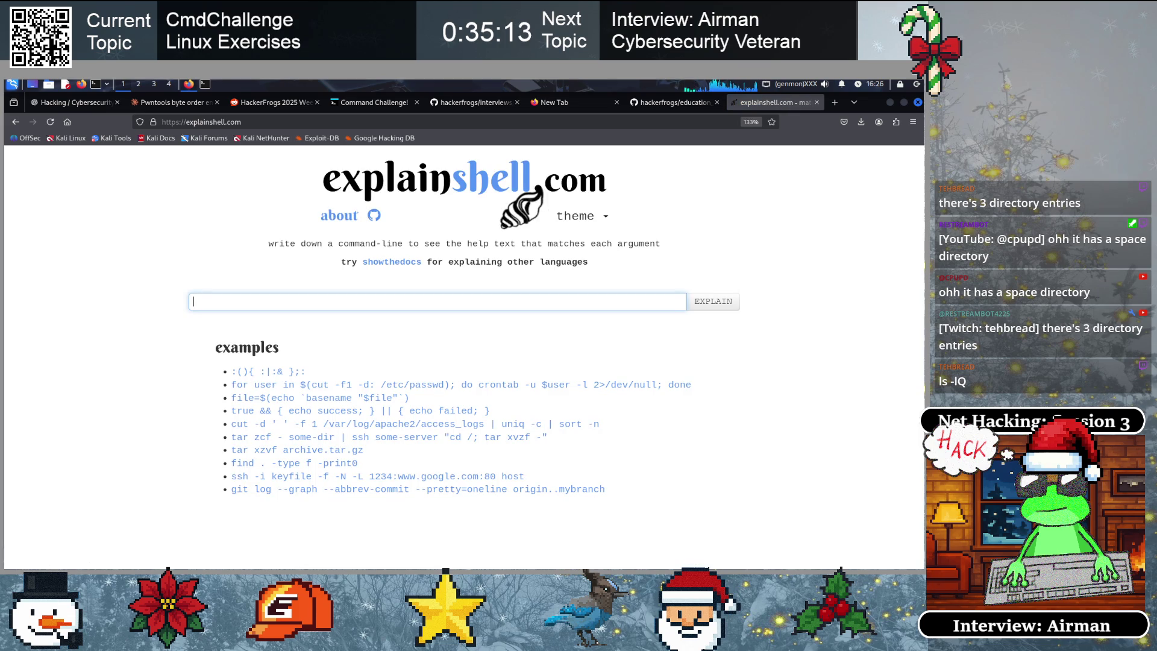
Select the explainshell URL and switch back to the Kali terminal.
click(247, 121)
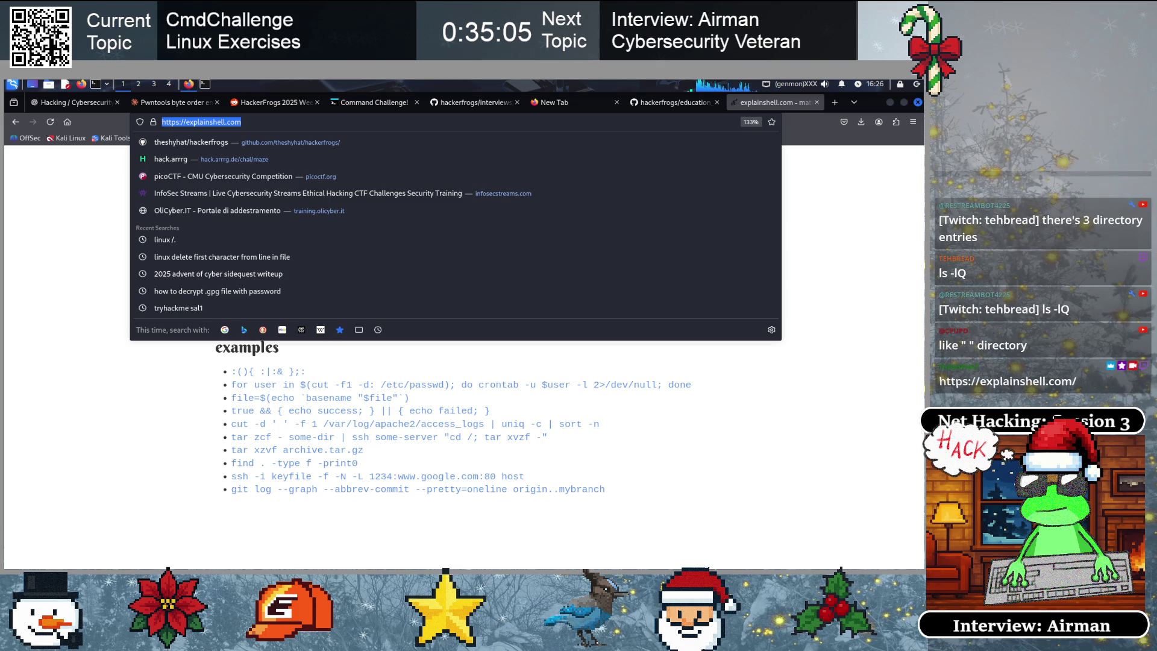
key(alt+Tab)
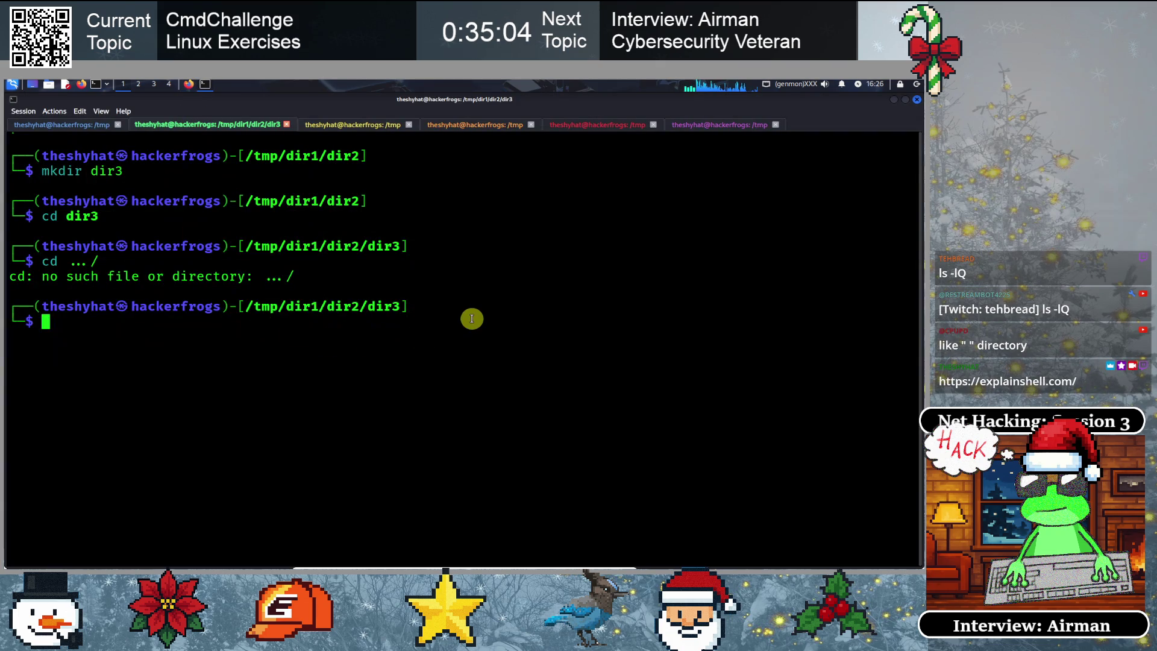
Run ls --help and review its options, including -Q for quoted names.
text(ls --help)
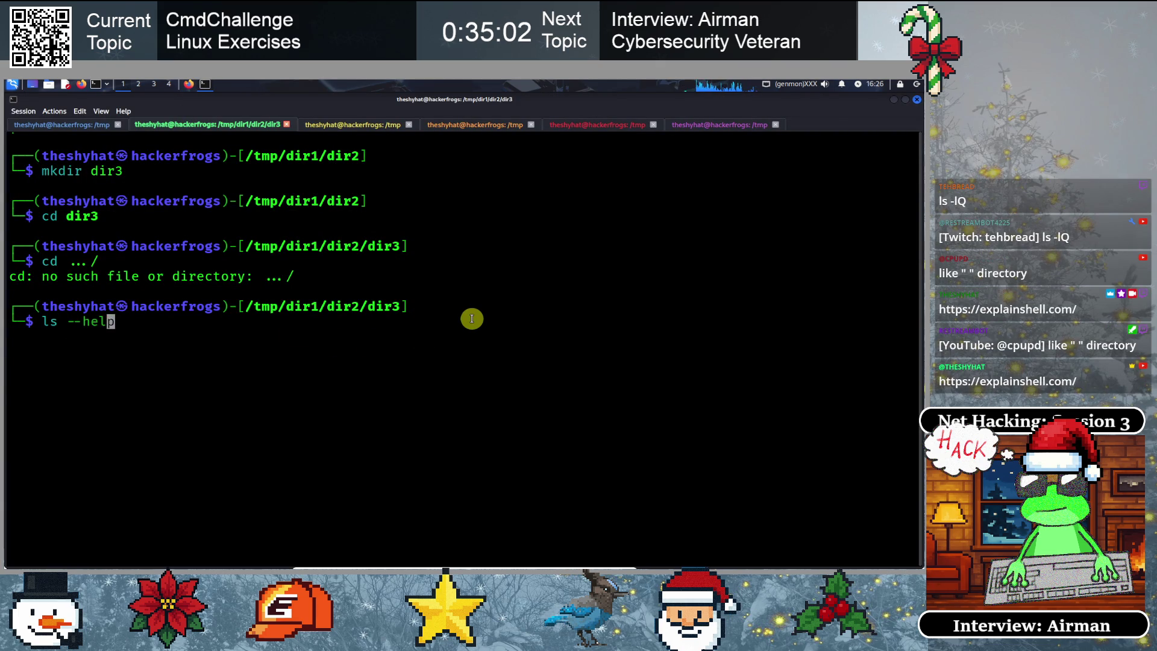
key(Return)
scroll(119, 357, up, 6)
scroll(119, 357, up, 2)
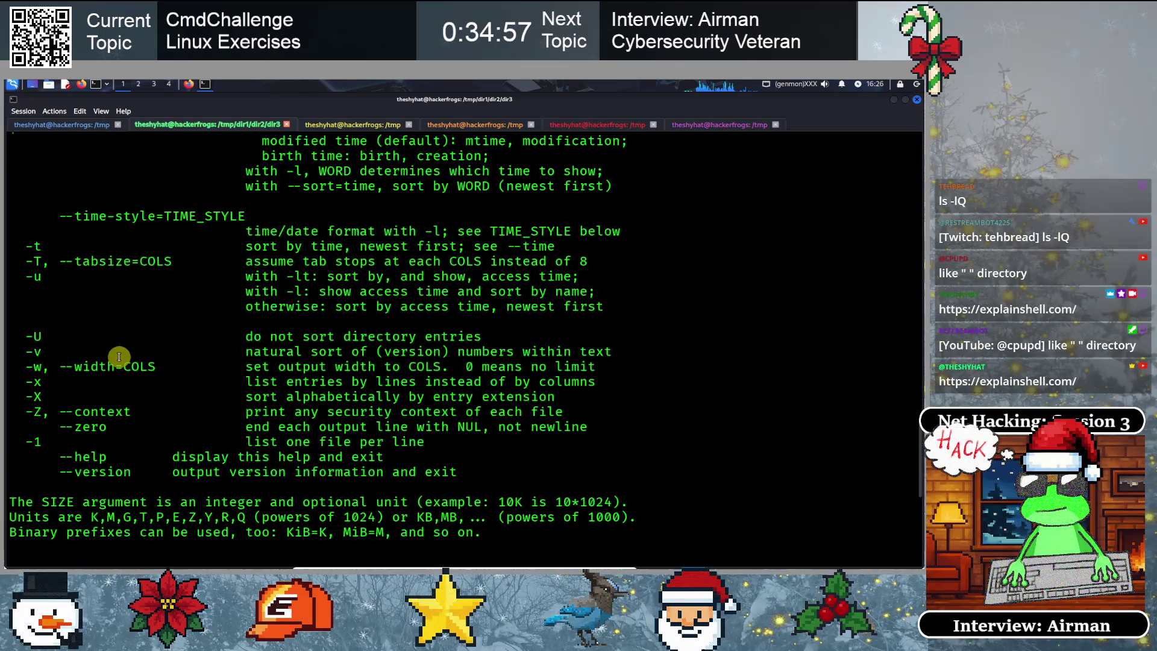
scroll(86, 416, up, 2)
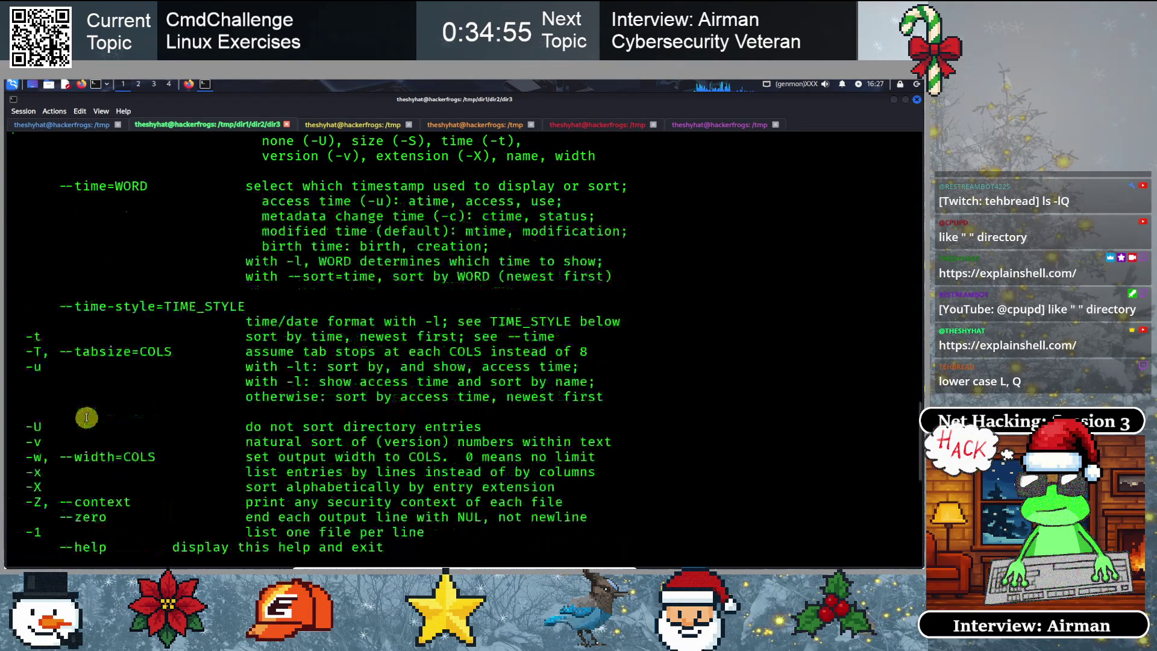
scroll(86, 415, up, 4)
scroll(86, 413, up, 2)
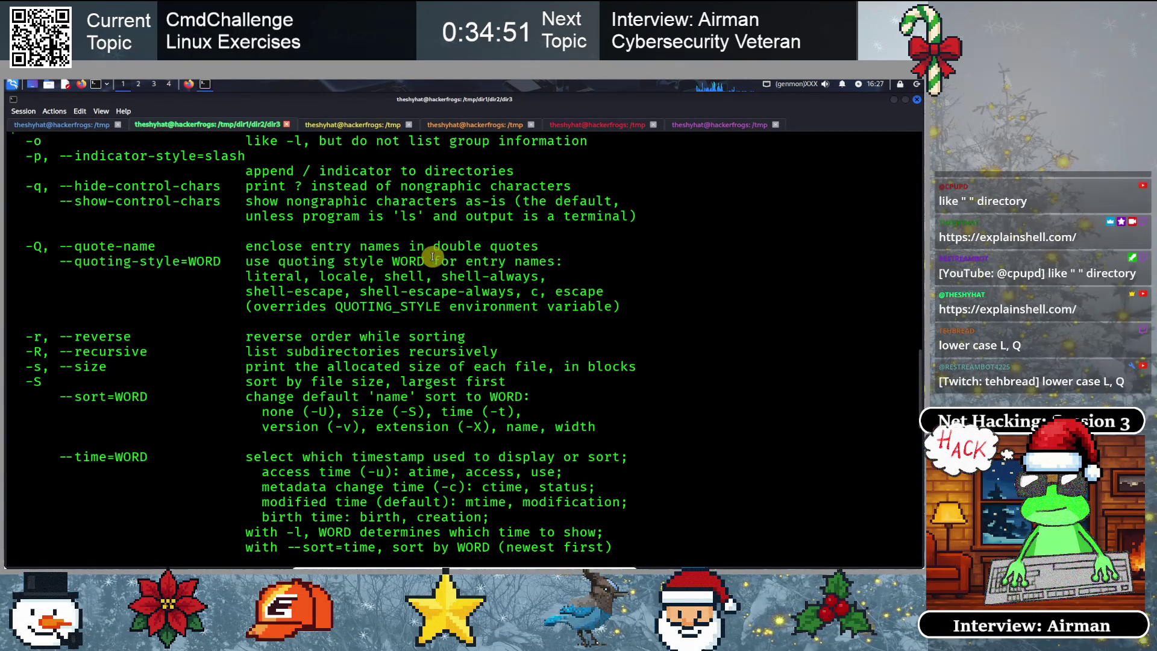
scroll(209, 286, up, 6)
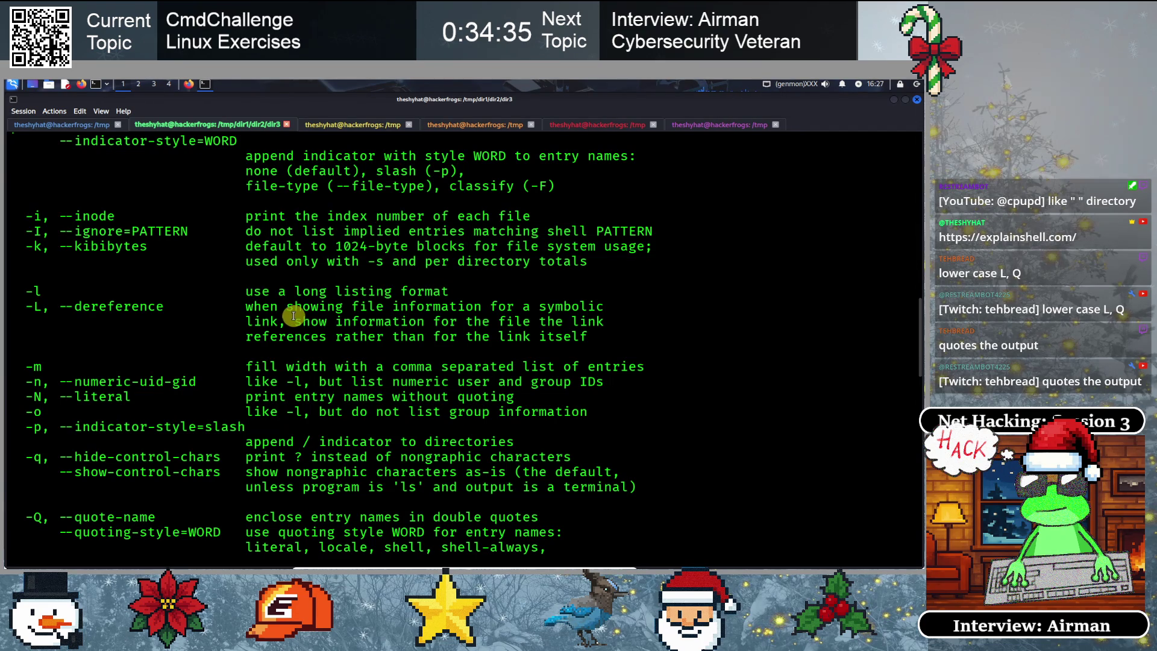
click(186, 85)
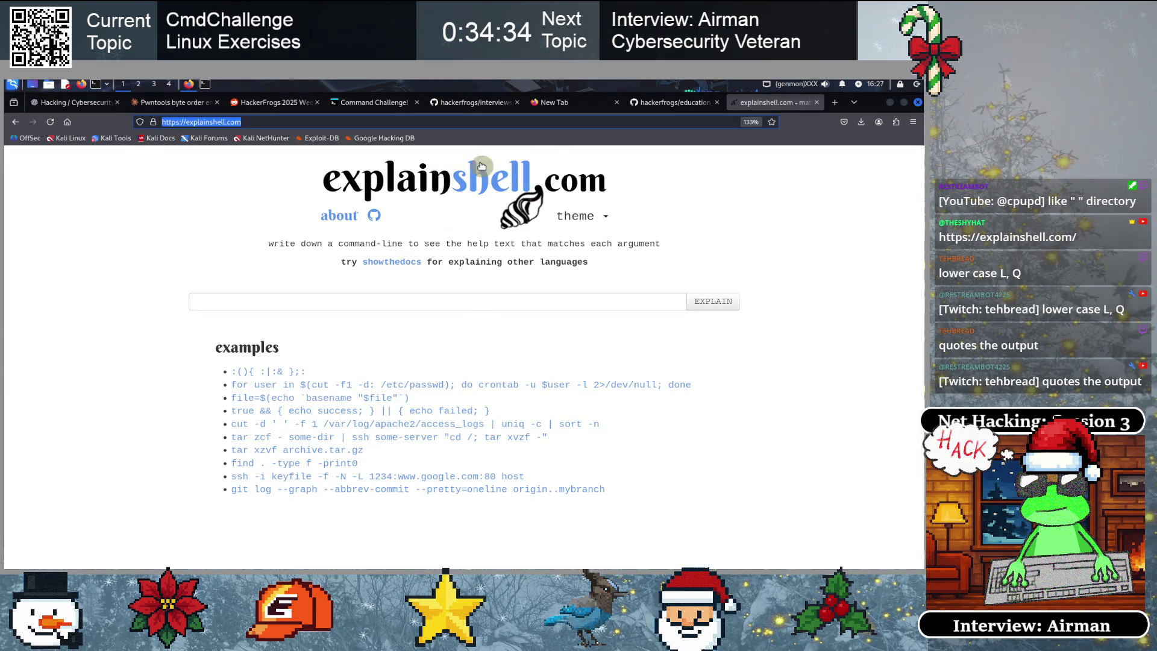
Ask explainshell to explain '/.', which finds no man page.
click(266, 300)
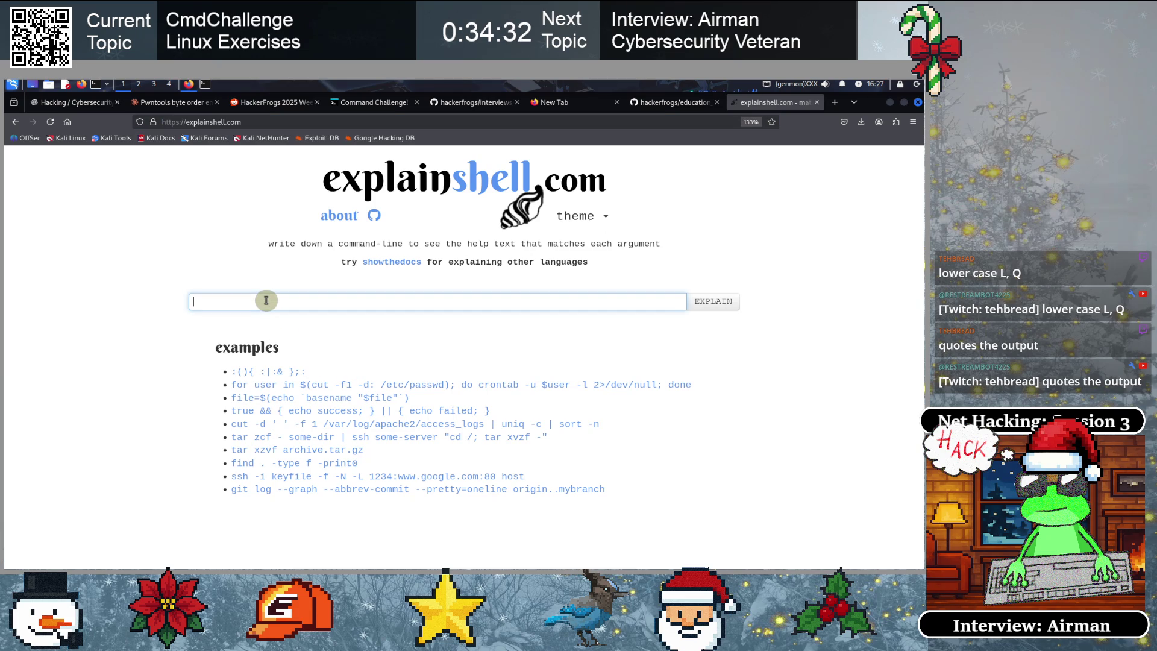
text(/.)
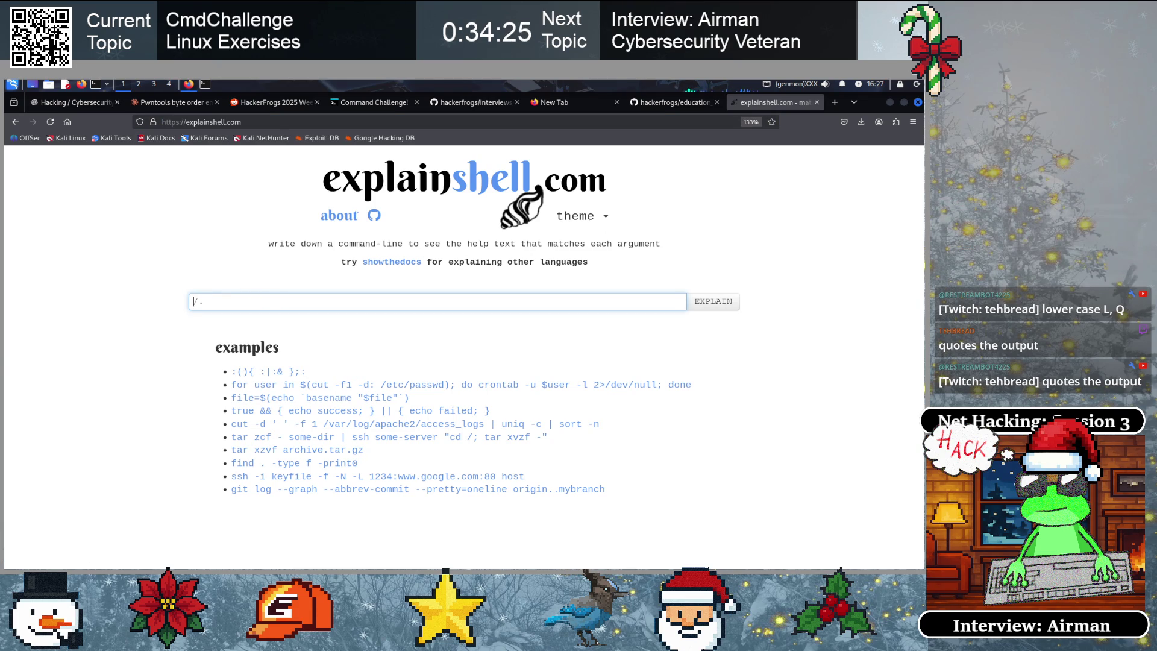
click(699, 304)
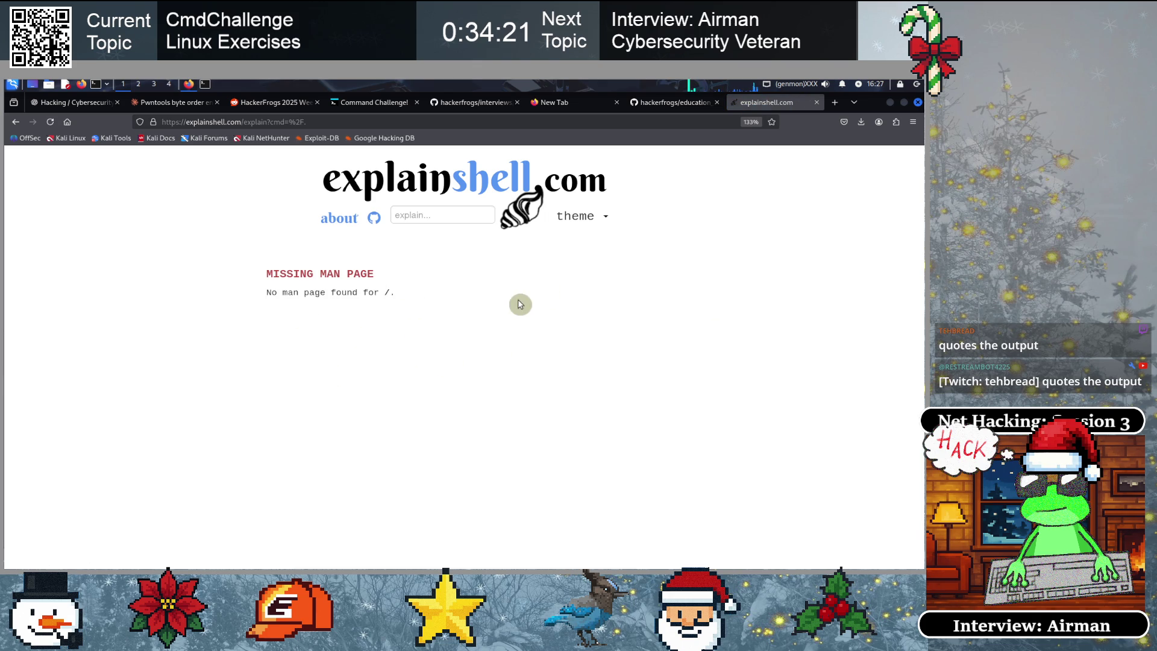
click(151, 108)
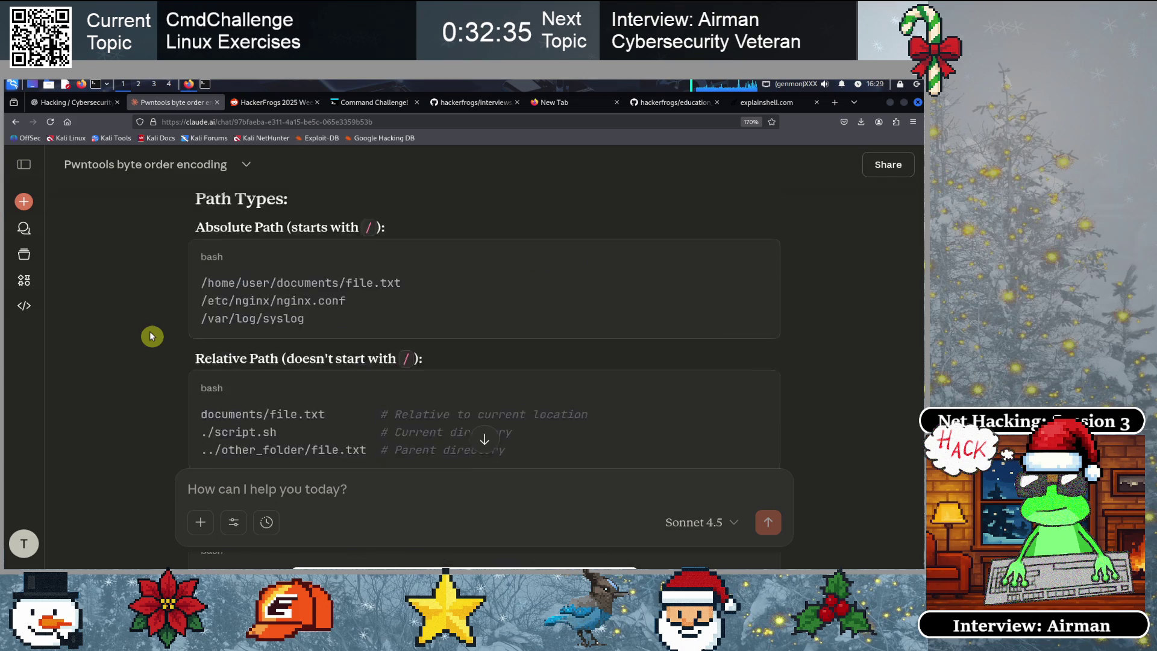
Read Claude's explanation that /. means the same as the root directory /.
scroll(152, 336, up, 10)
scroll(151, 336, up, 15)
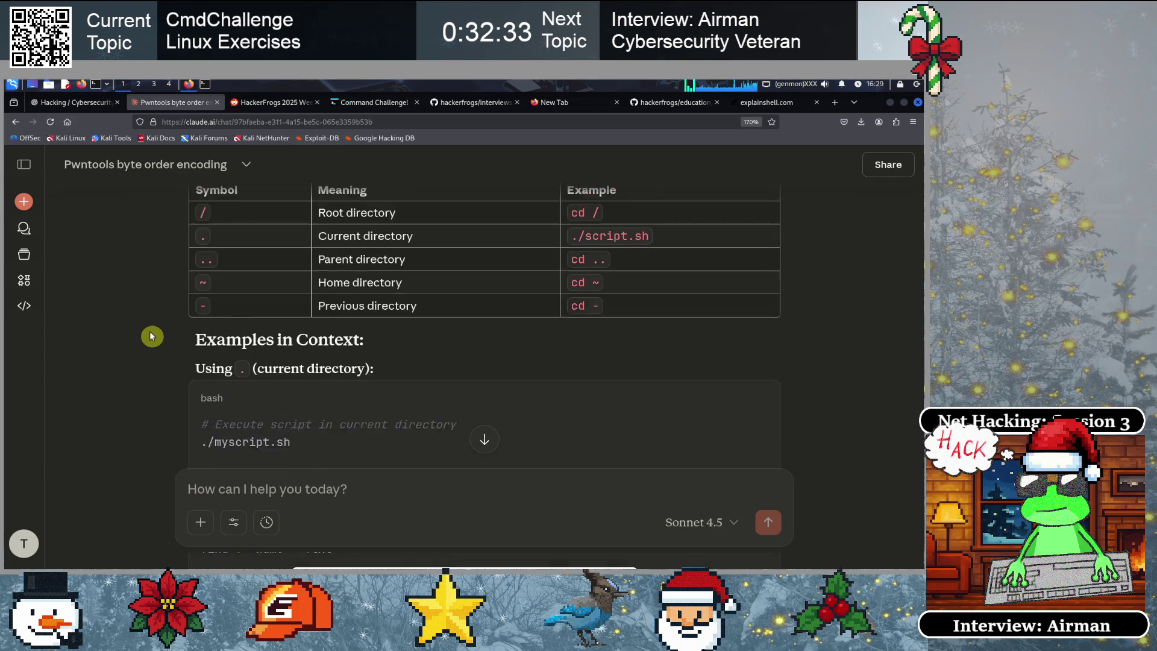
scroll(152, 336, up, 15)
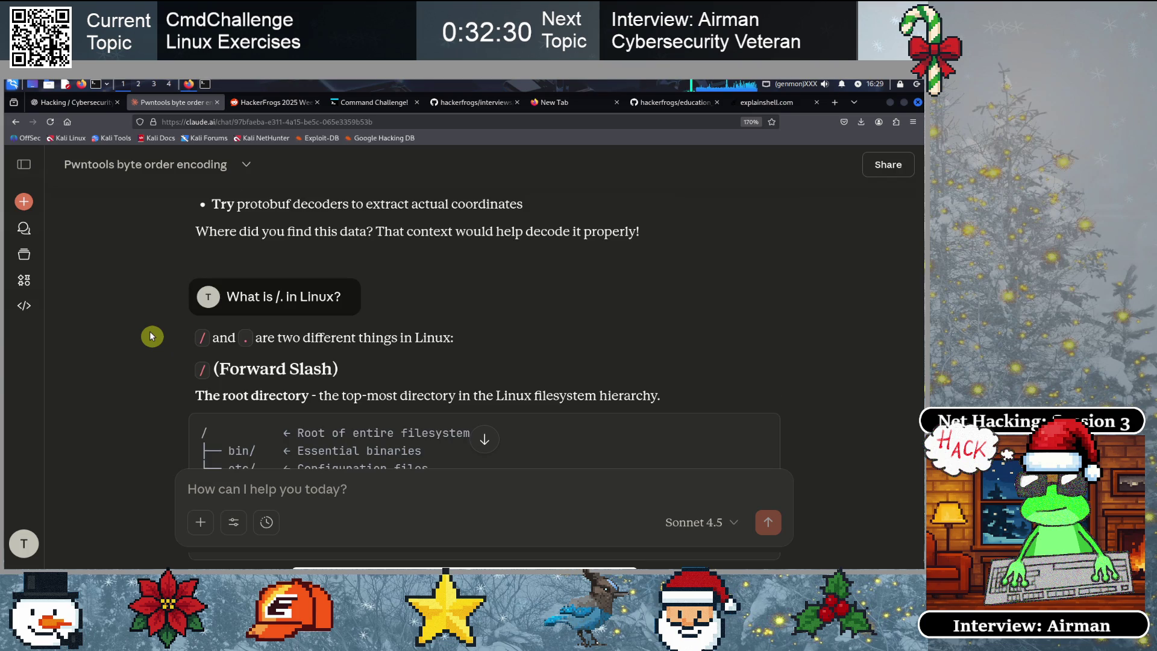
scroll(152, 335, down, 3)
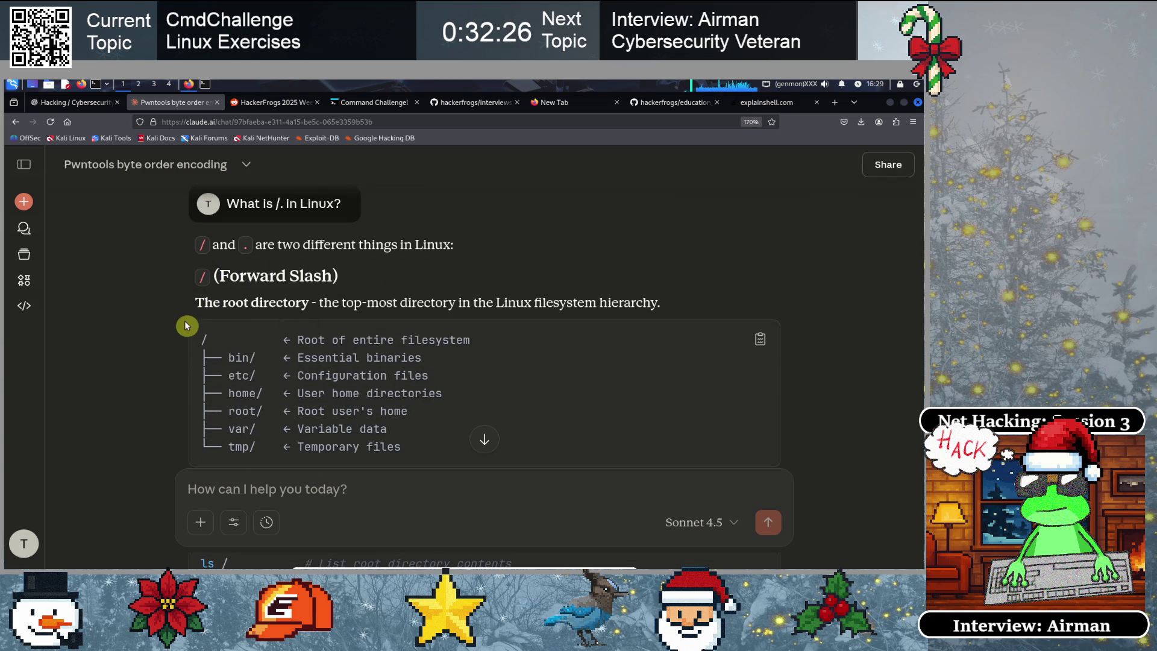
scroll(217, 326, down, 1)
scroll(216, 326, down, 3)
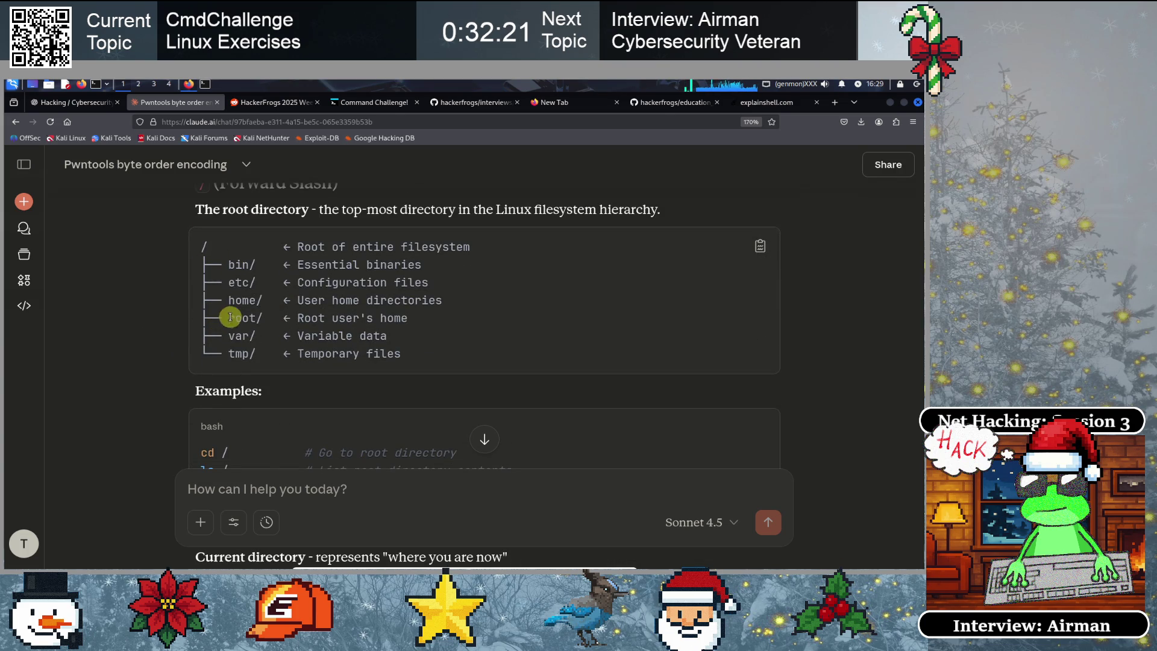
scroll(283, 335, down, 5)
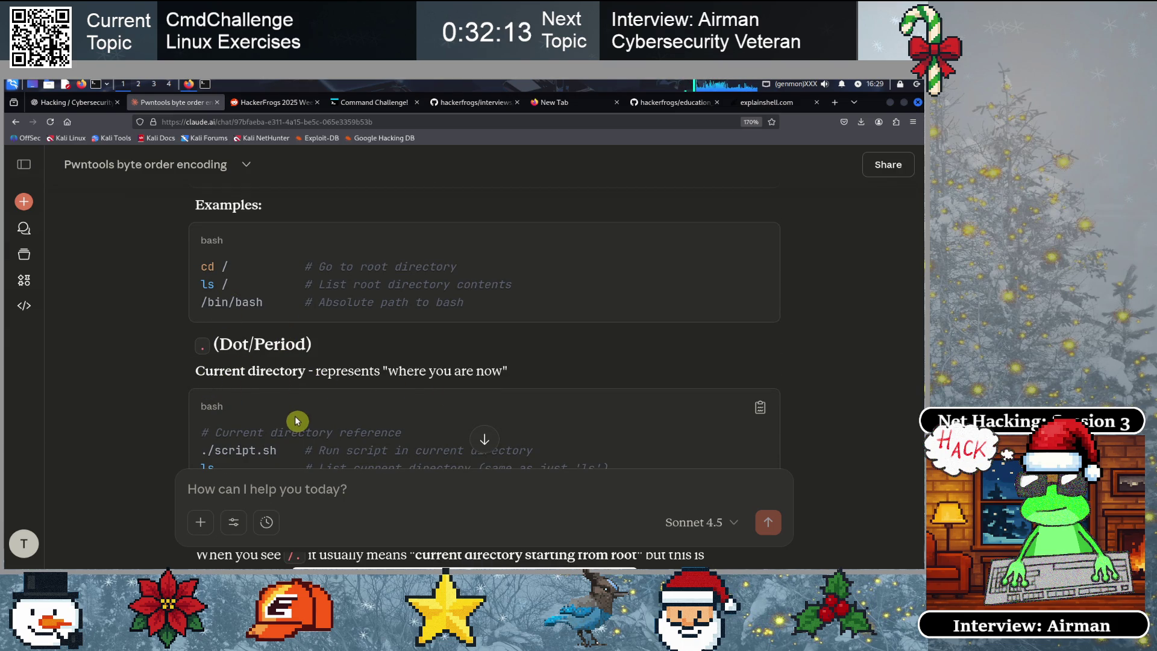
scroll(296, 409, down, 3)
scroll(294, 394, down, 2)
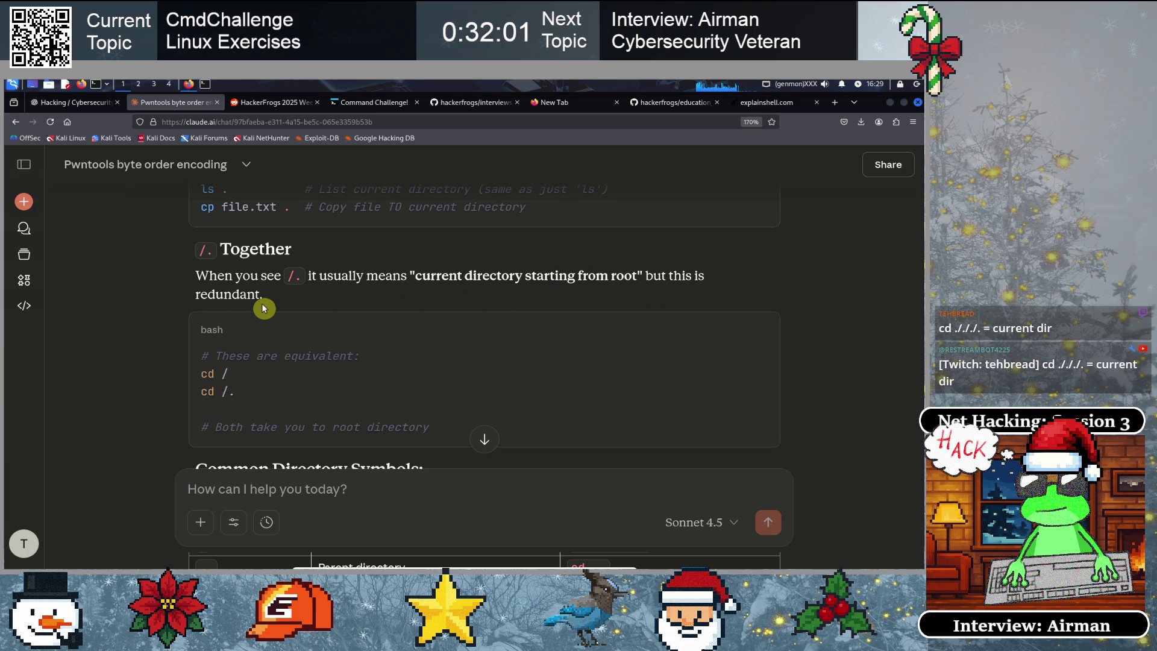
scroll(259, 301, down, 3)
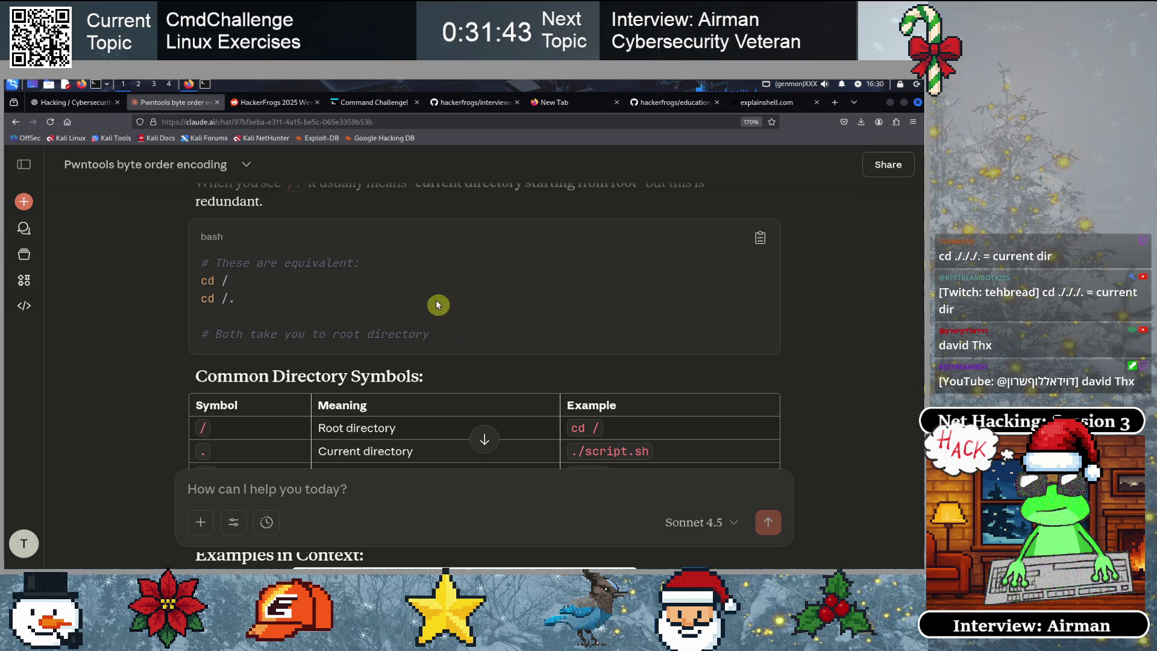
Back in the Kali terminal, clear the screen and start typing cd /.
click(203, 83)
scroll(453, 387, down, 20)
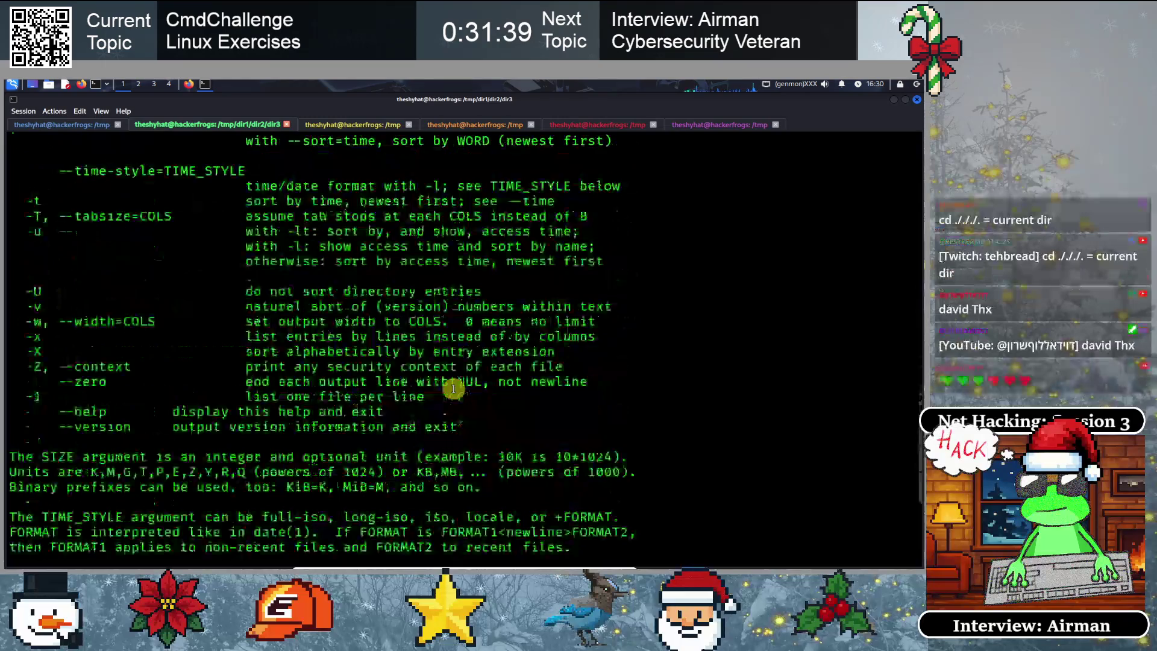
text(clear)
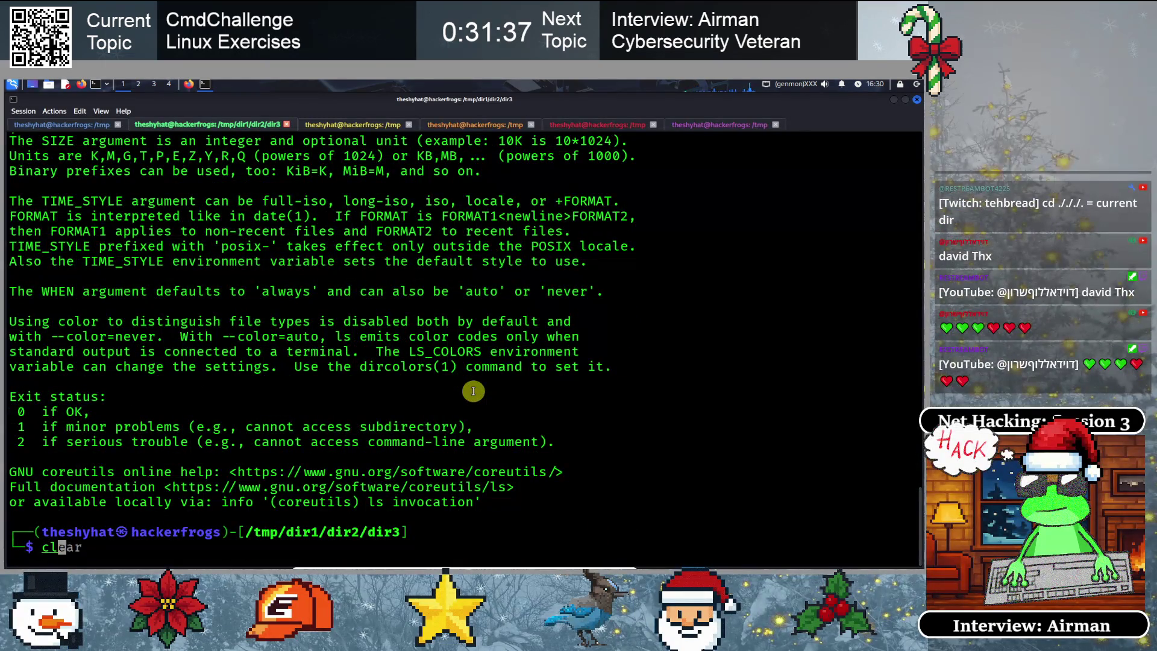
key(Return)
text(d /.)
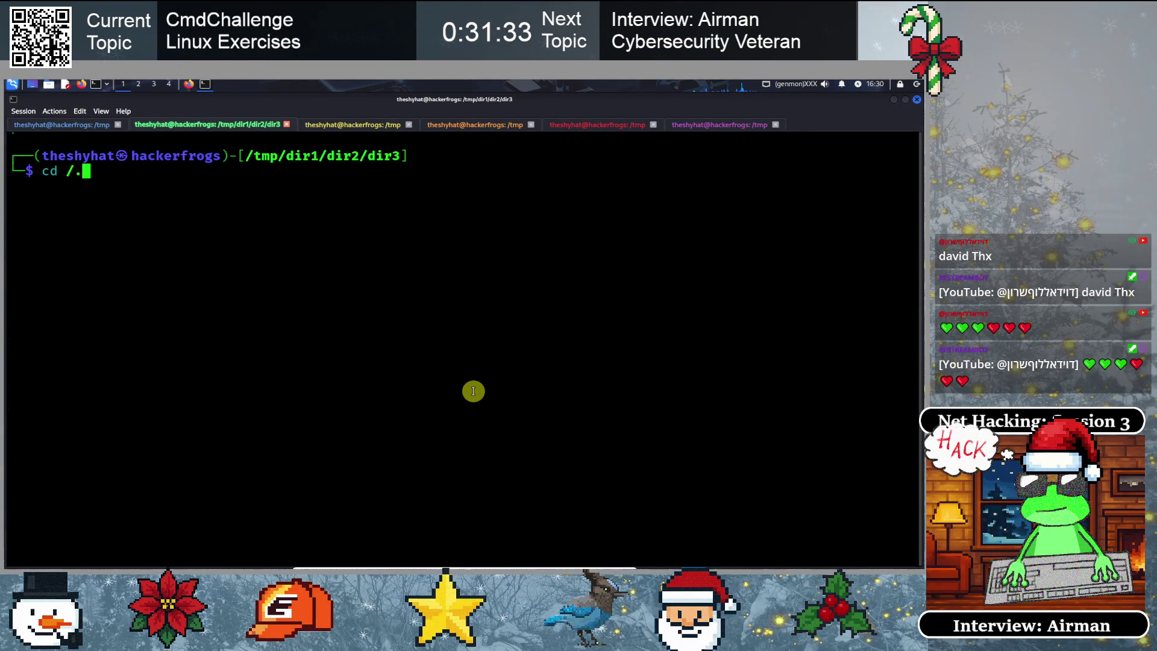
Run cd /. and confirm the prompt now shows the root directory /.
key(Return)
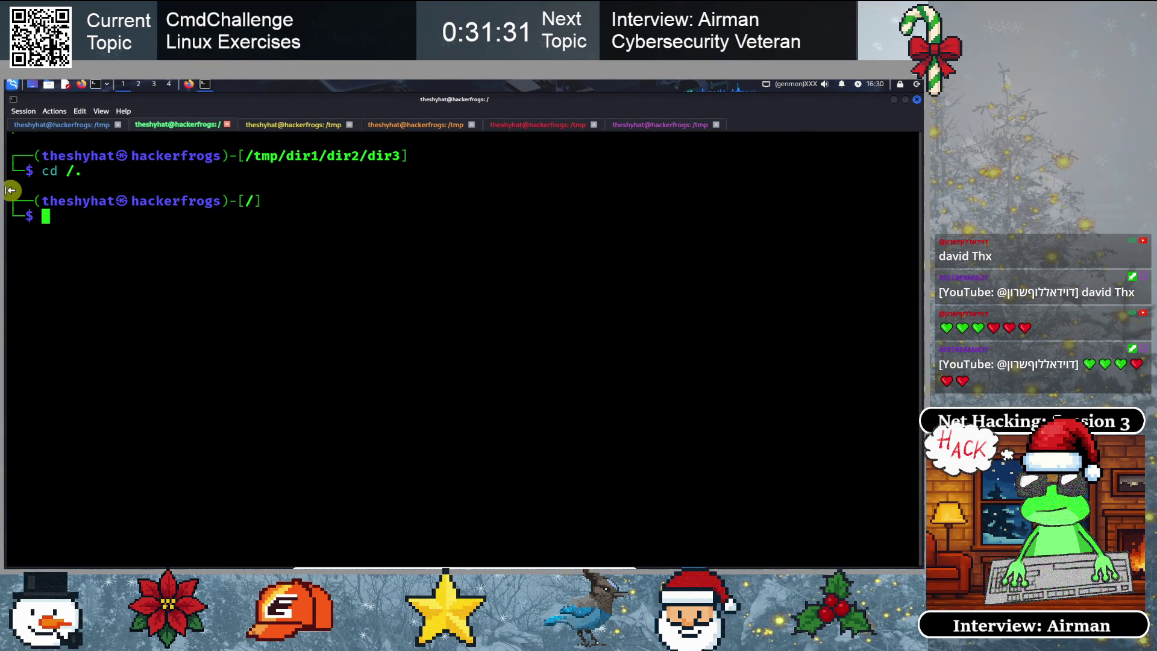
drag(239, 201, 297, 214)
click(275, 275)
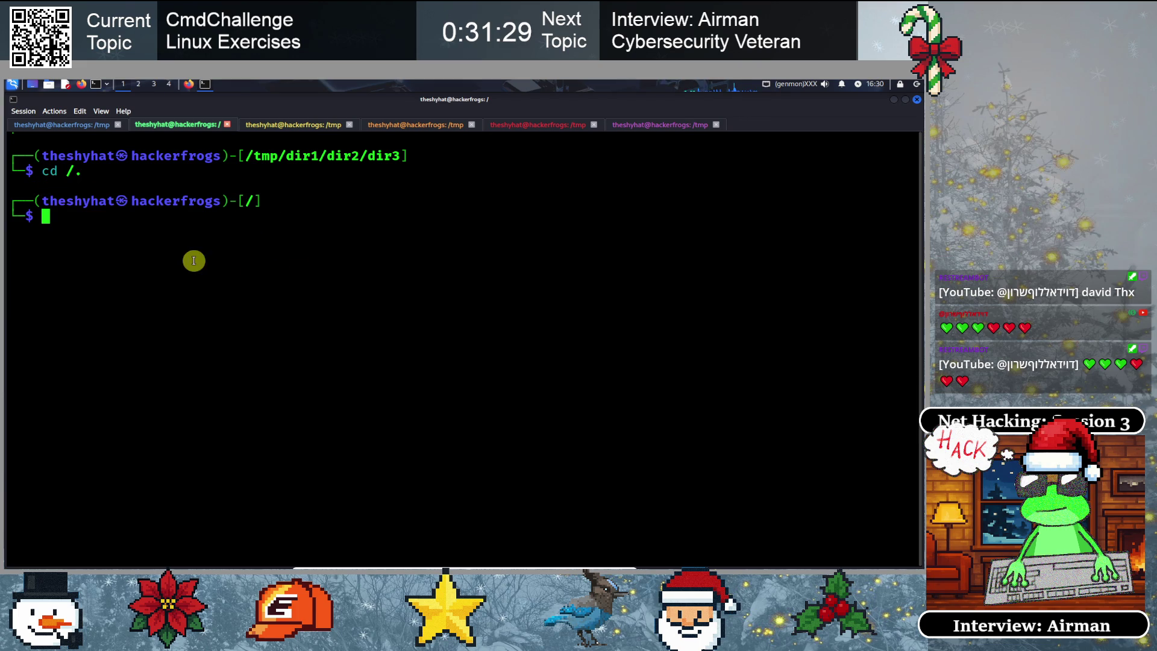
drag(57, 171, 97, 174)
click(102, 246)
click(70, 186)
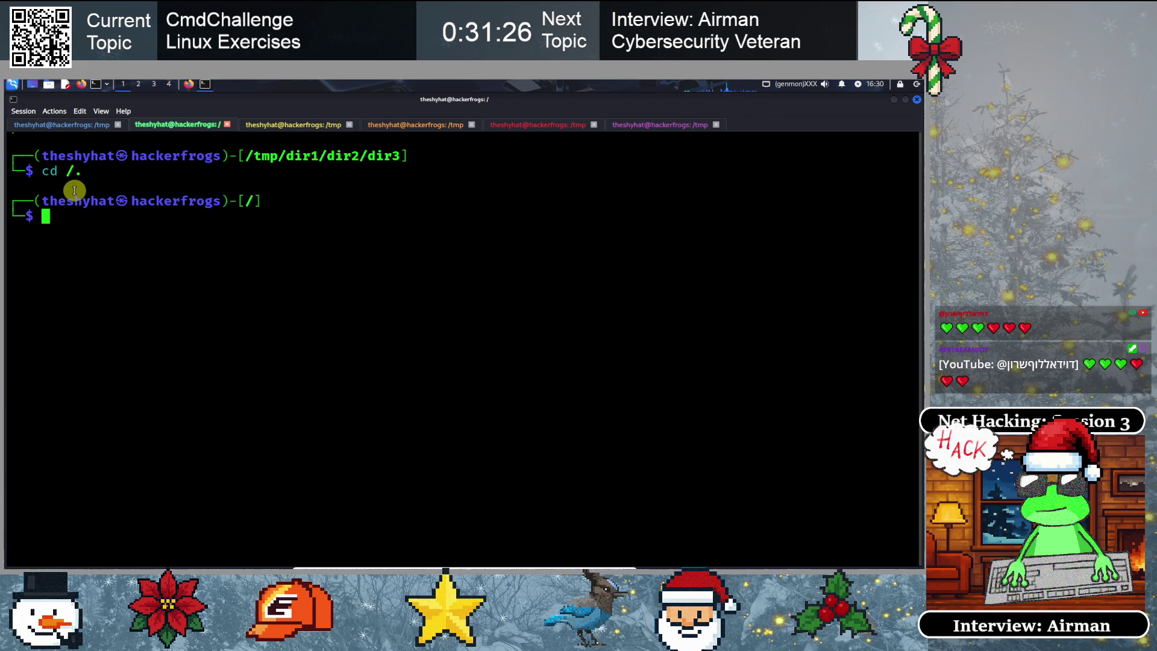
drag(72, 171, 115, 159)
click(142, 205)
click(192, 84)
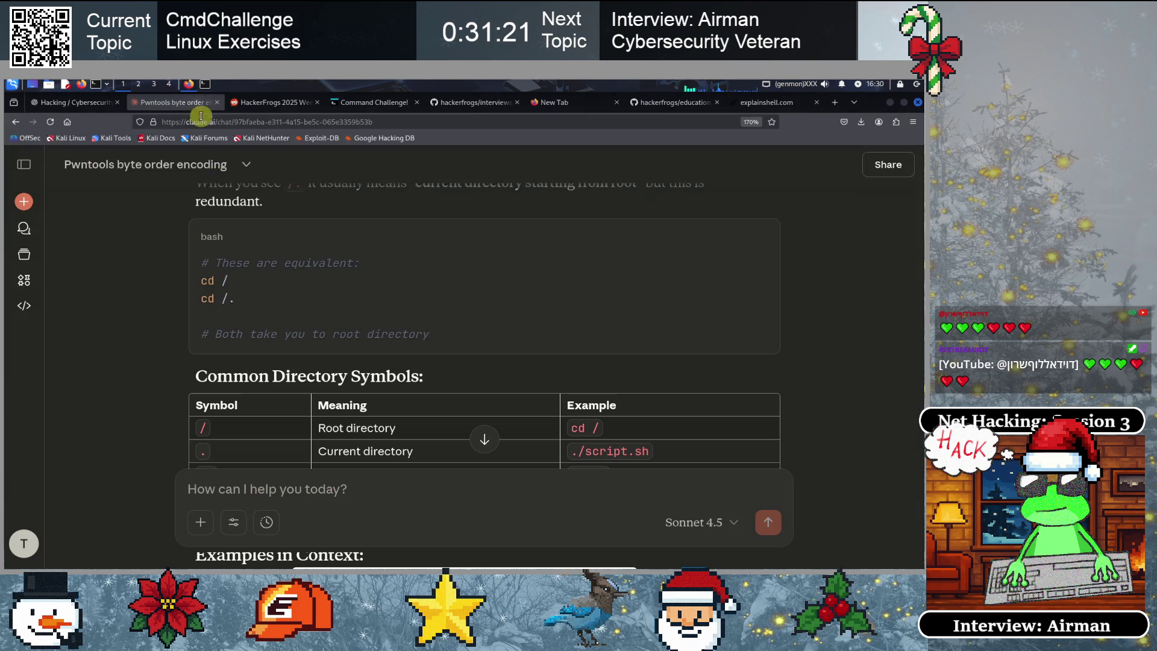
On the nested_dirs task, edit the command to ls -la / and run it.
click(382, 102)
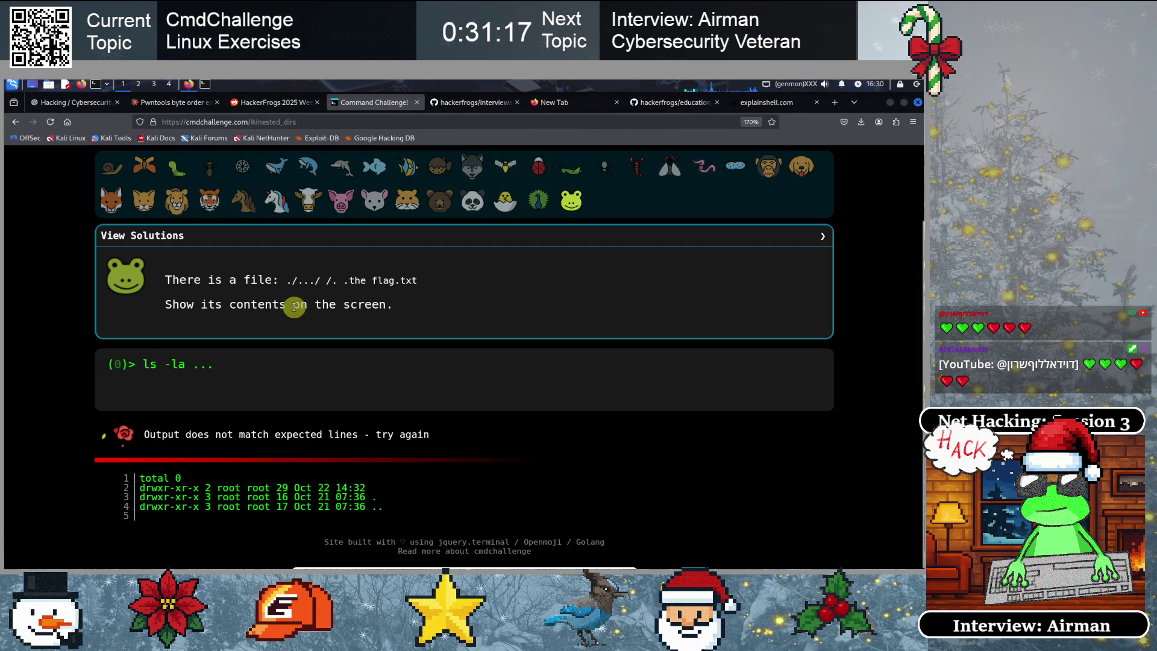
drag(325, 279, 336, 278)
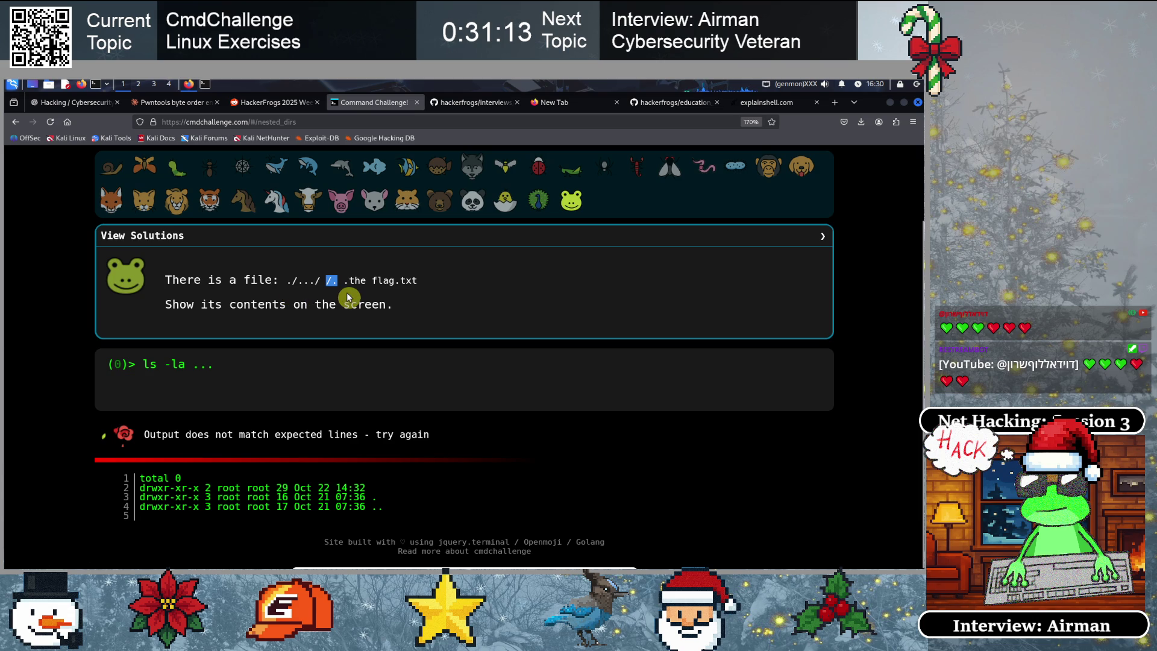
drag(343, 277, 370, 278)
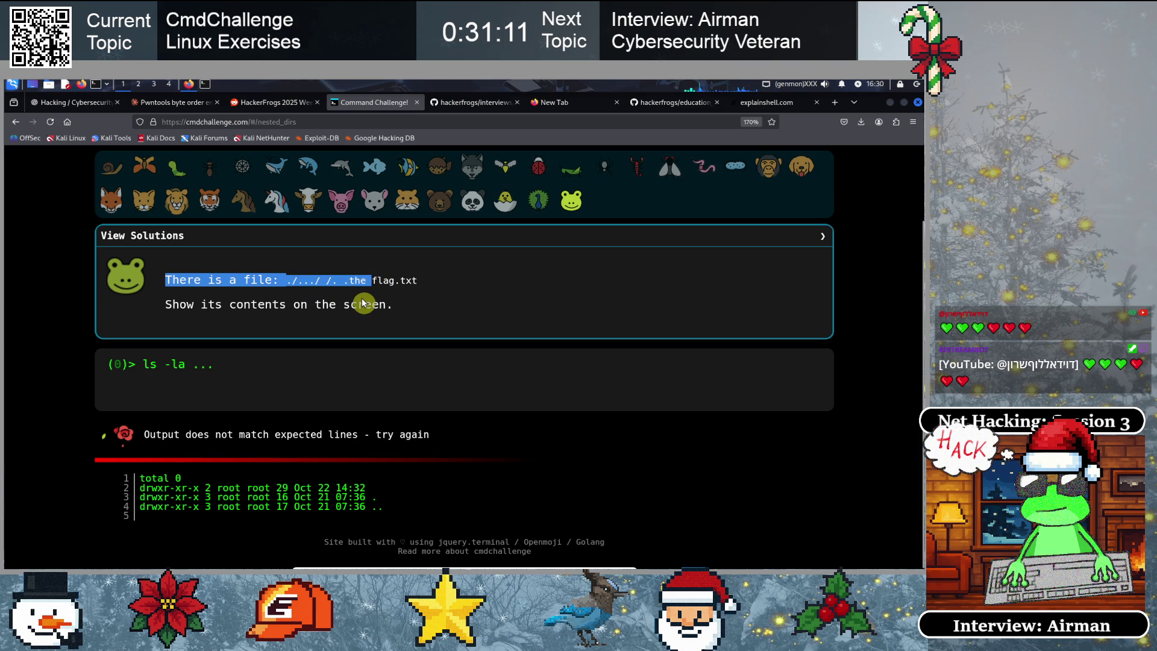
click(353, 298)
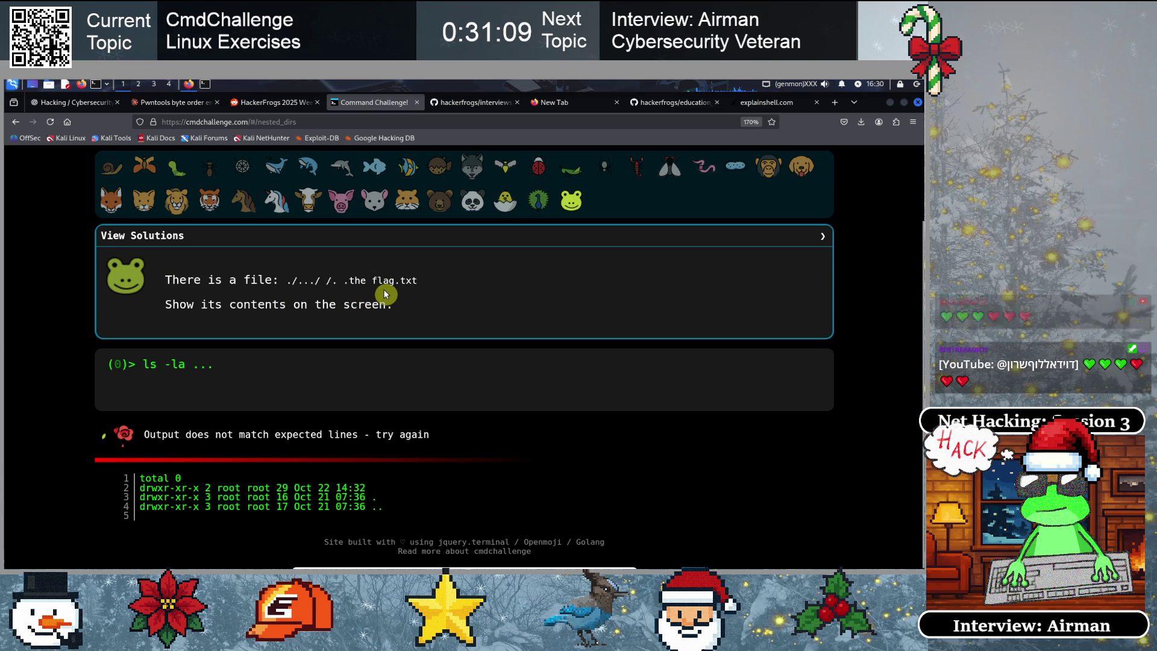
click(338, 380)
key(BackSpace)
key(BackSpace)
key(BackSpace)
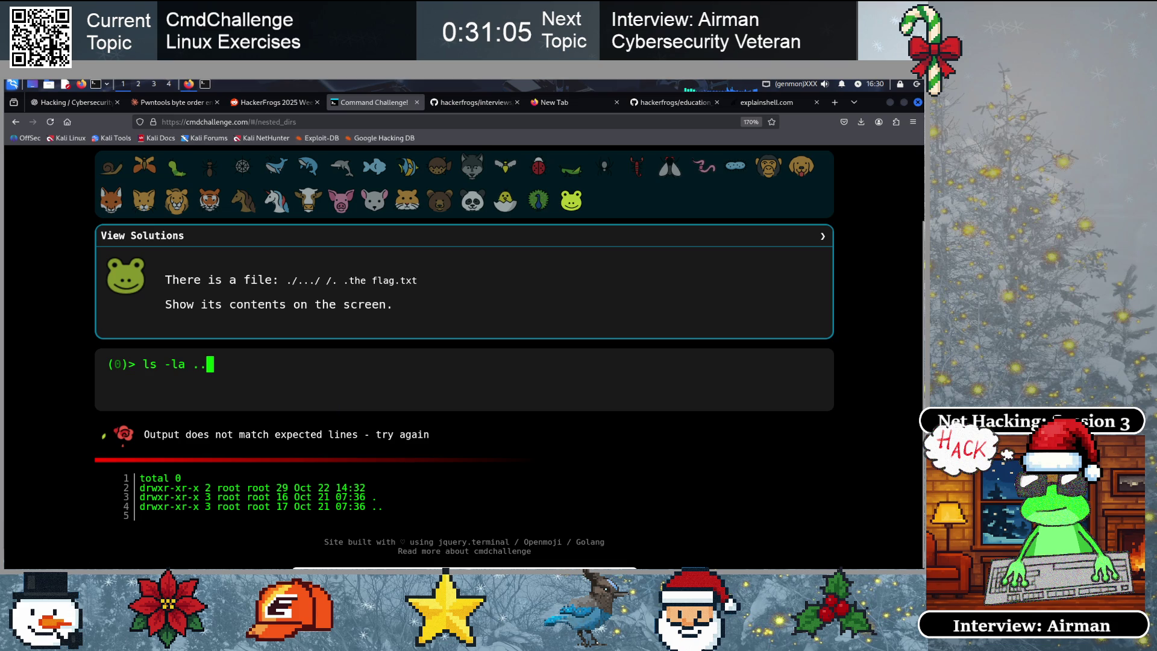
text(la)
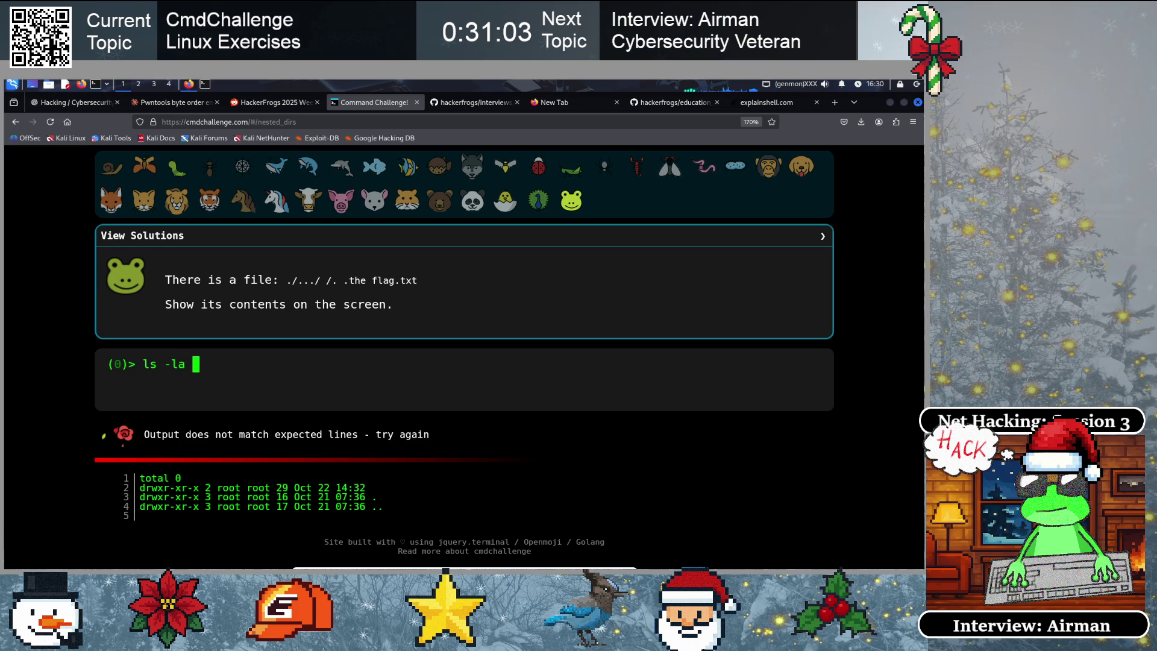
key(Return)
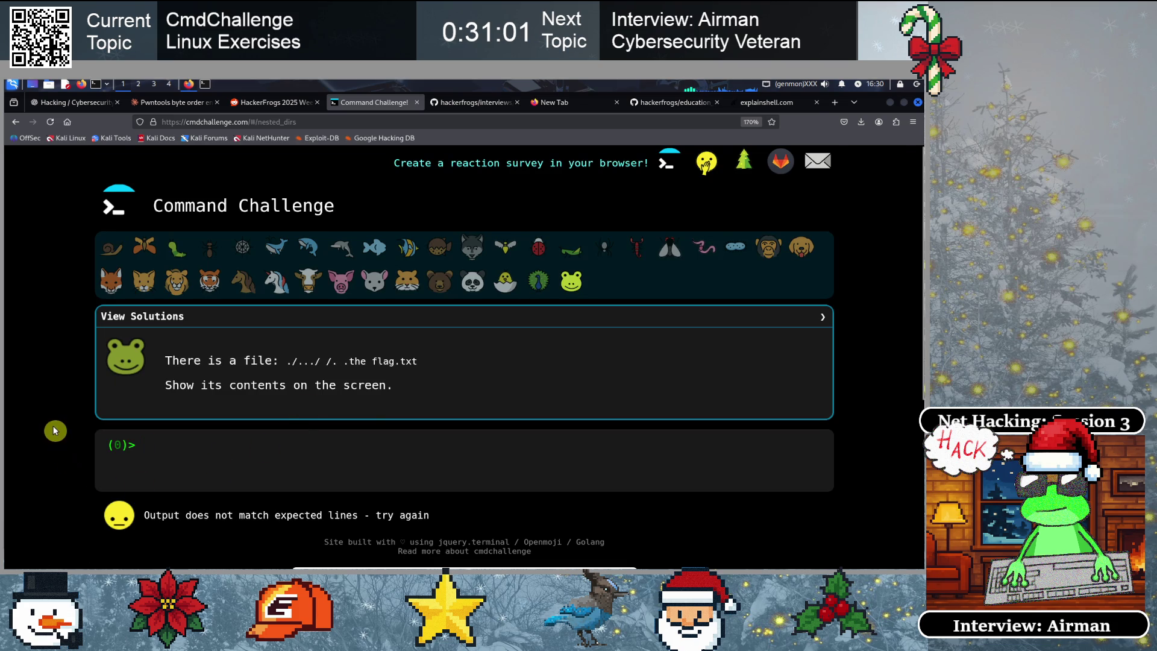
Inspect the rejected root listing, highlighting the .dockerenv and bin entries.
scroll(54, 427, down, 3)
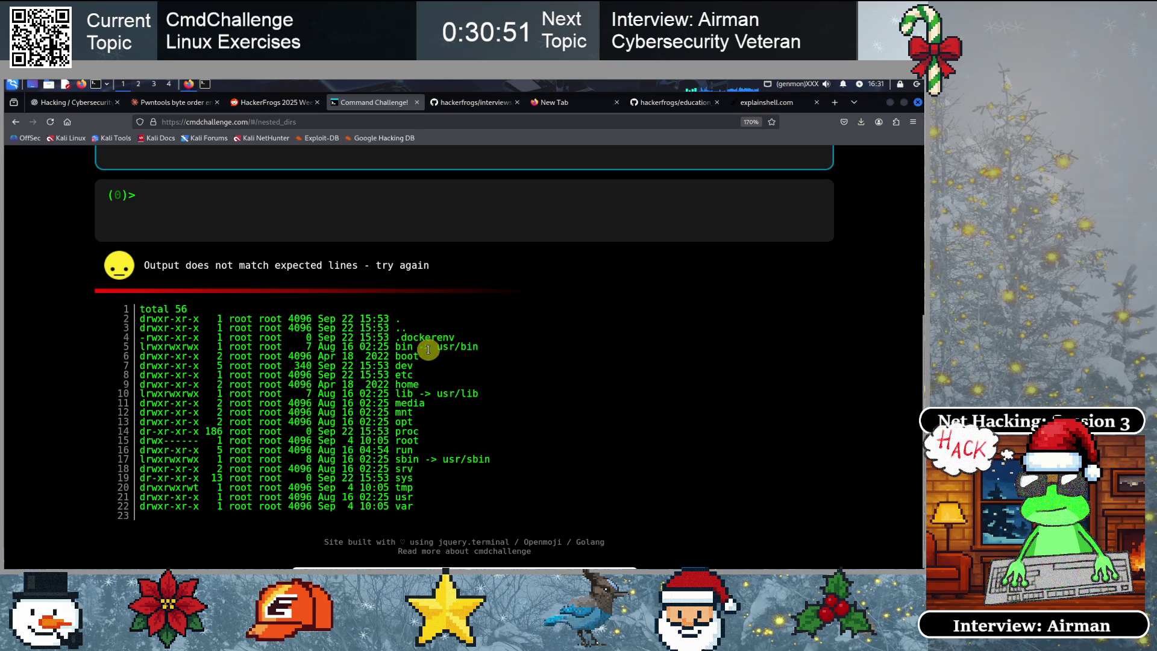
mouse_move(439, 331)
mouse_down()
mouse_move(349, 338)
mouse_move(479, 344)
mouse_up()
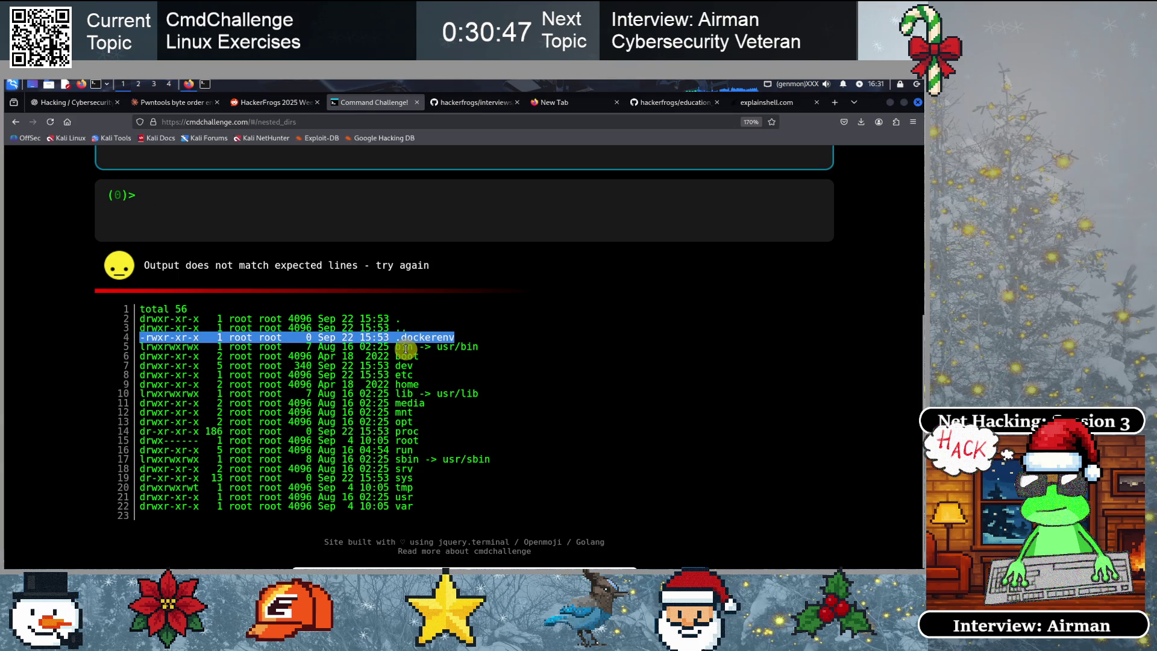
mouse_move(458, 335)
mouse_down()
mouse_move(370, 342)
mouse_move(464, 340)
mouse_up()
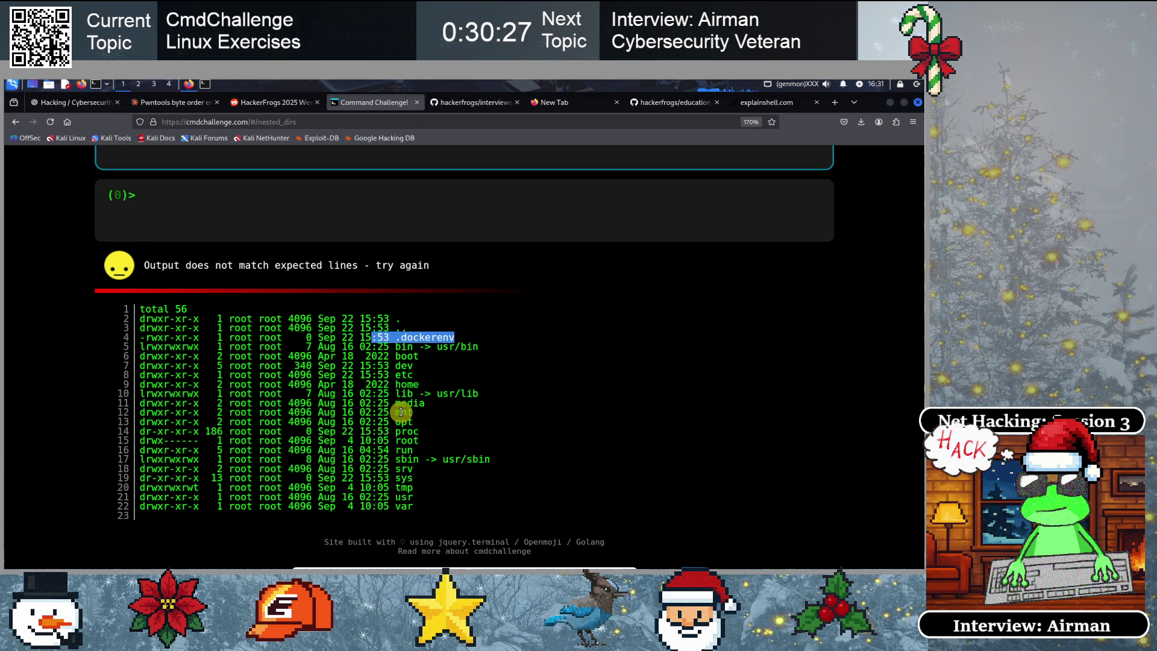
scroll(401, 412, up, 2)
scroll(401, 417, up, 2)
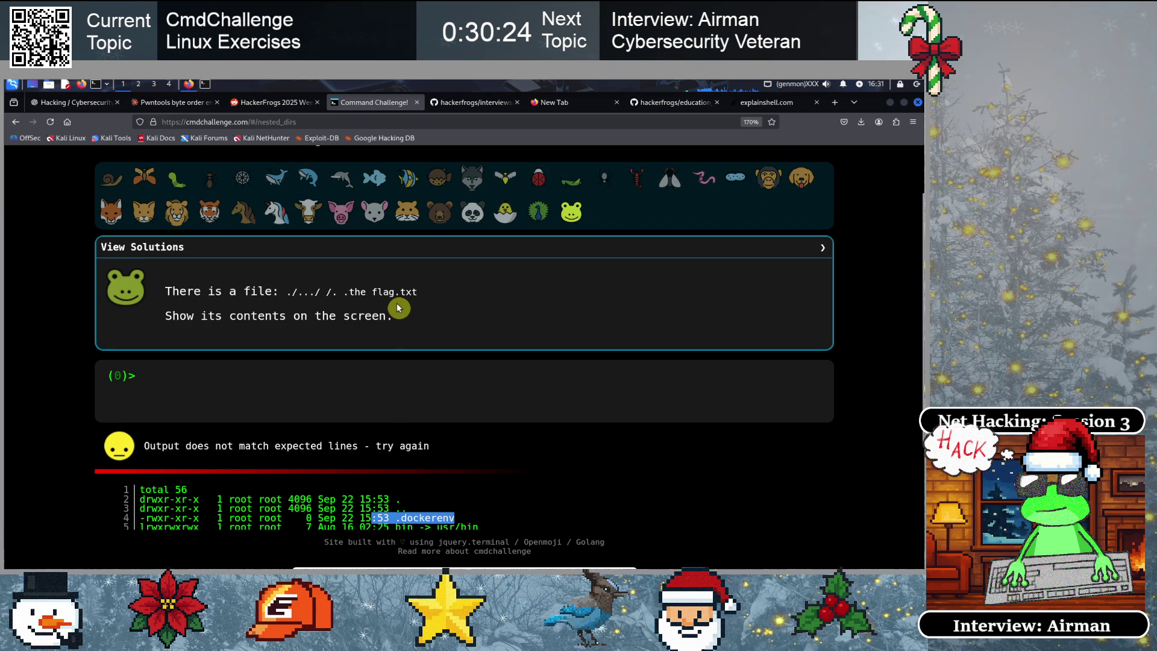
Highlight the '.the flag.txt' file name in the task description to study it.
drag(344, 291, 417, 291)
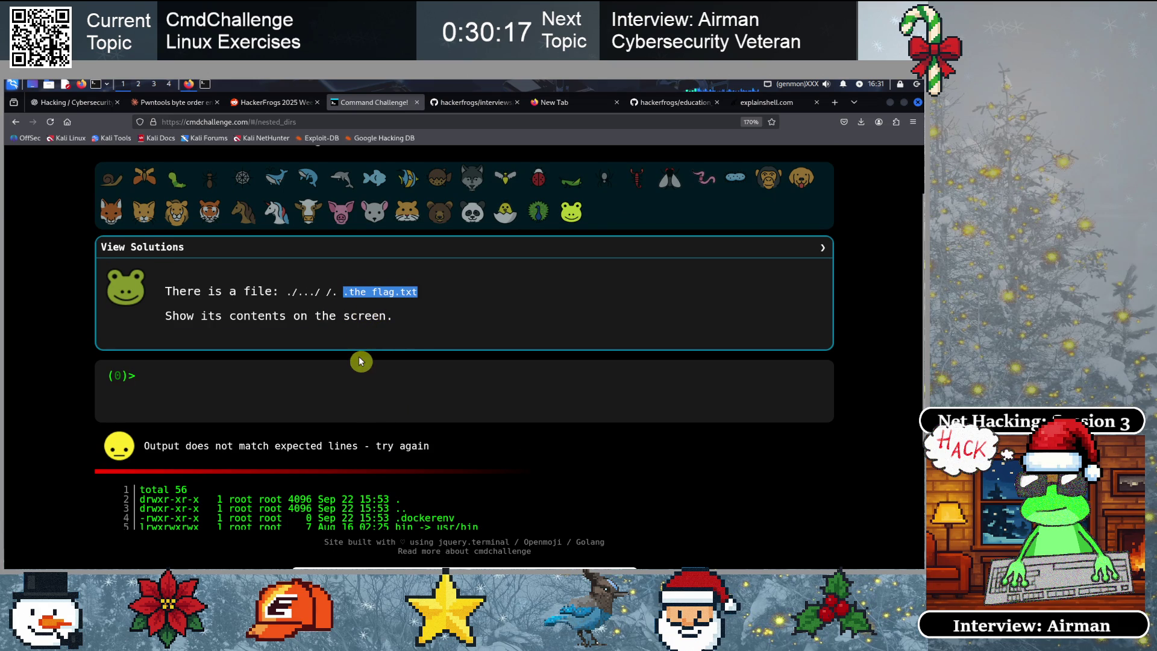
scroll(359, 355, down, 3)
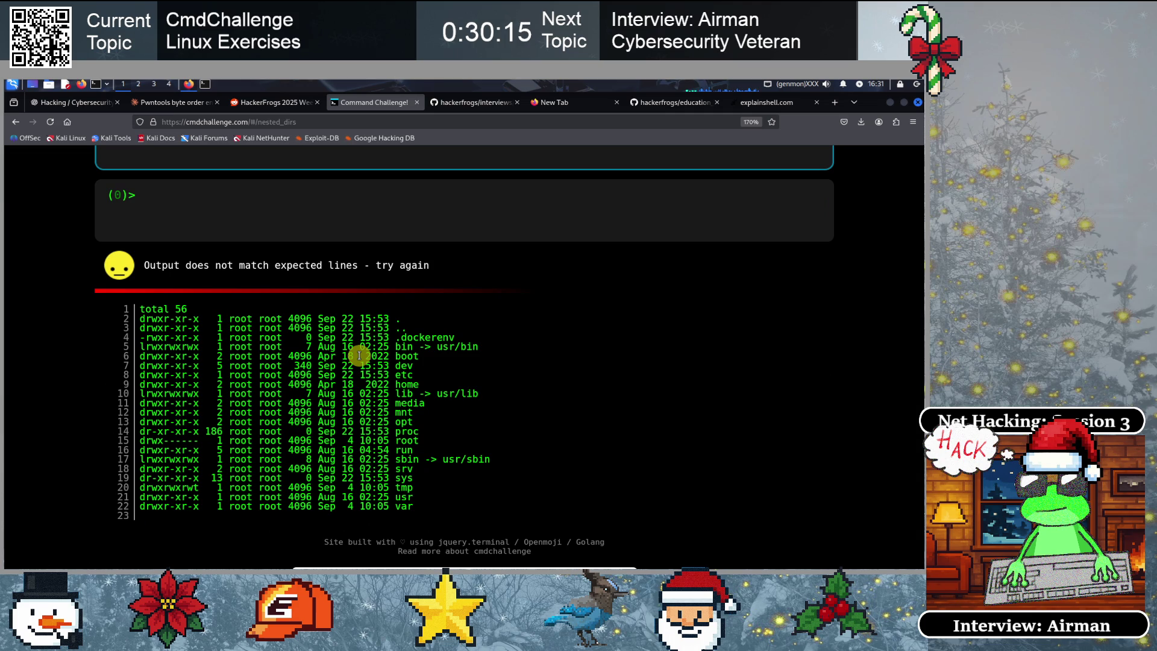
scroll(359, 355, up, 2)
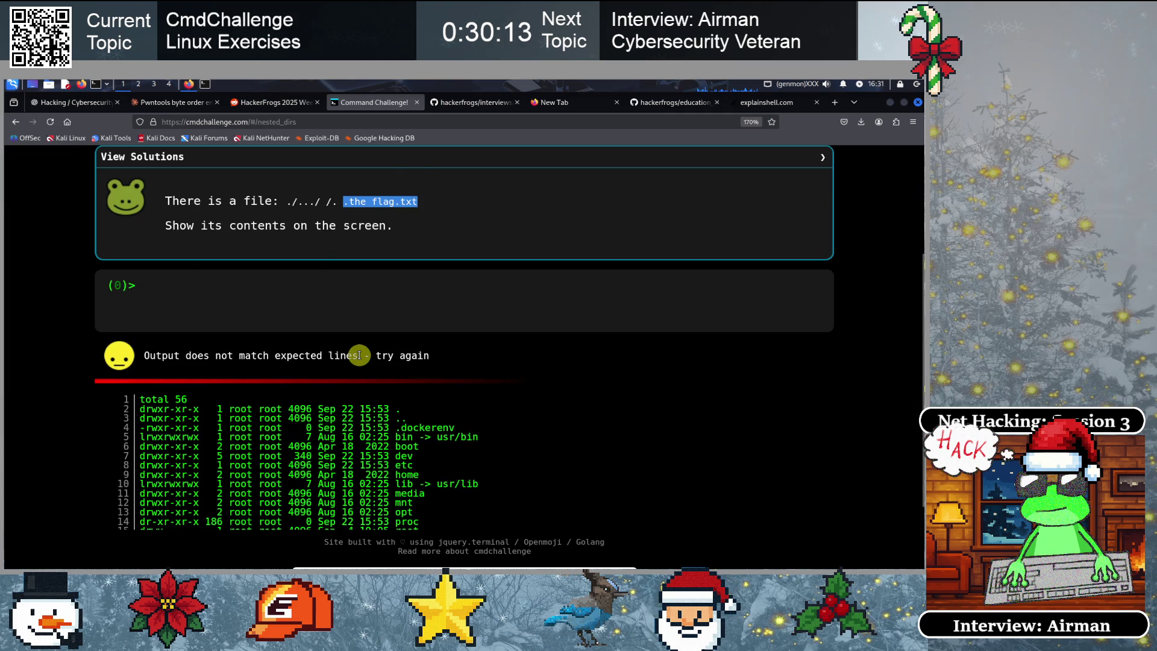
scroll(359, 356, up, 2)
click(348, 301)
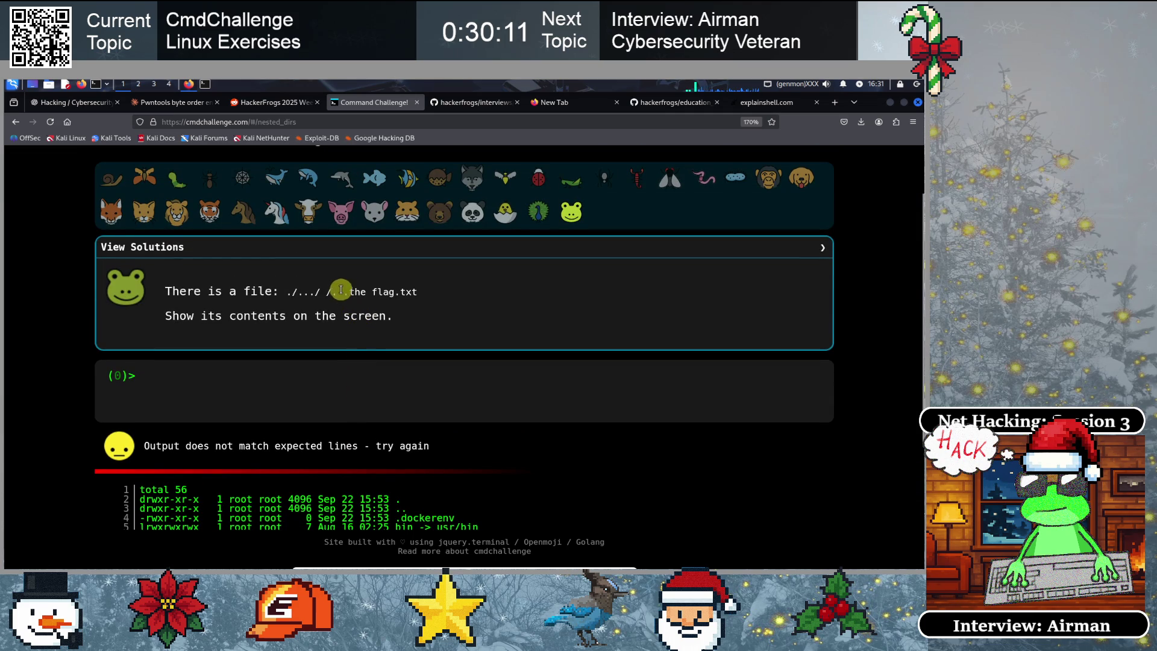
drag(338, 290, 412, 291)
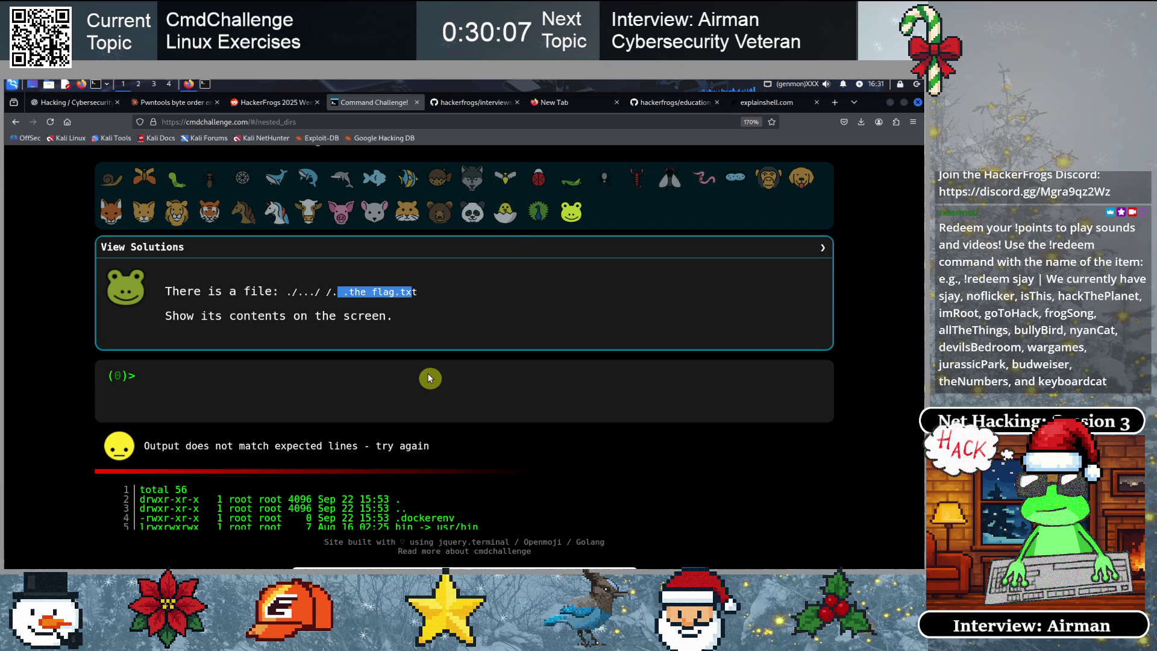
click(396, 304)
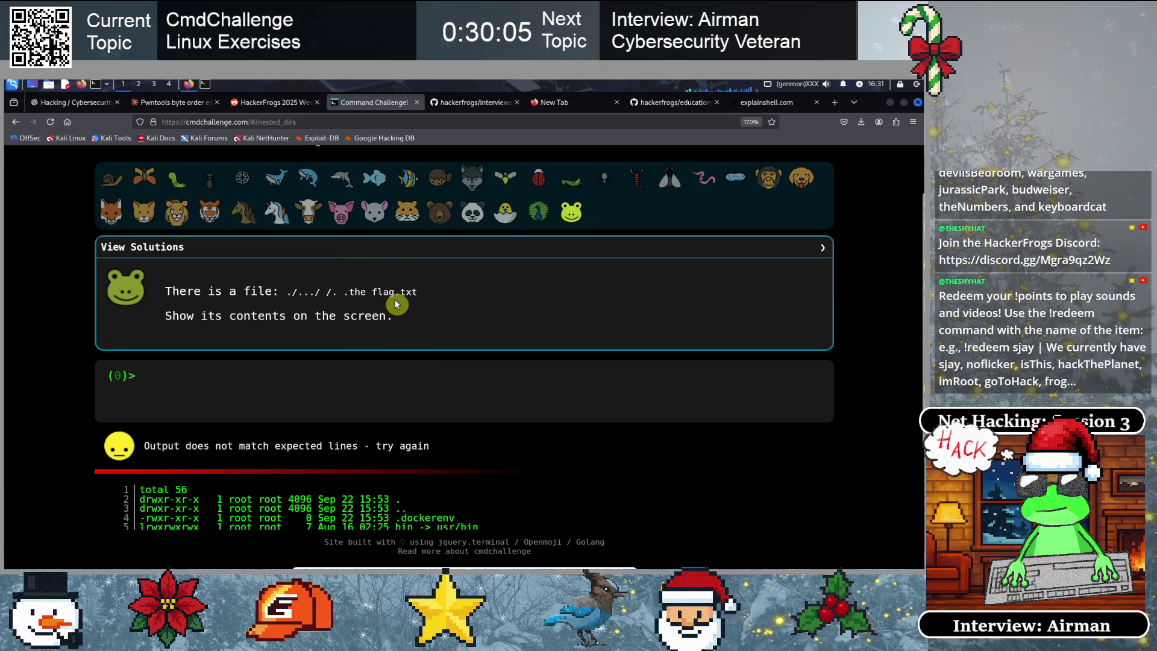
Run find / -name '.the flag.txt' 2>/dev/null, then mark the '...' part of the path.
text(find / )
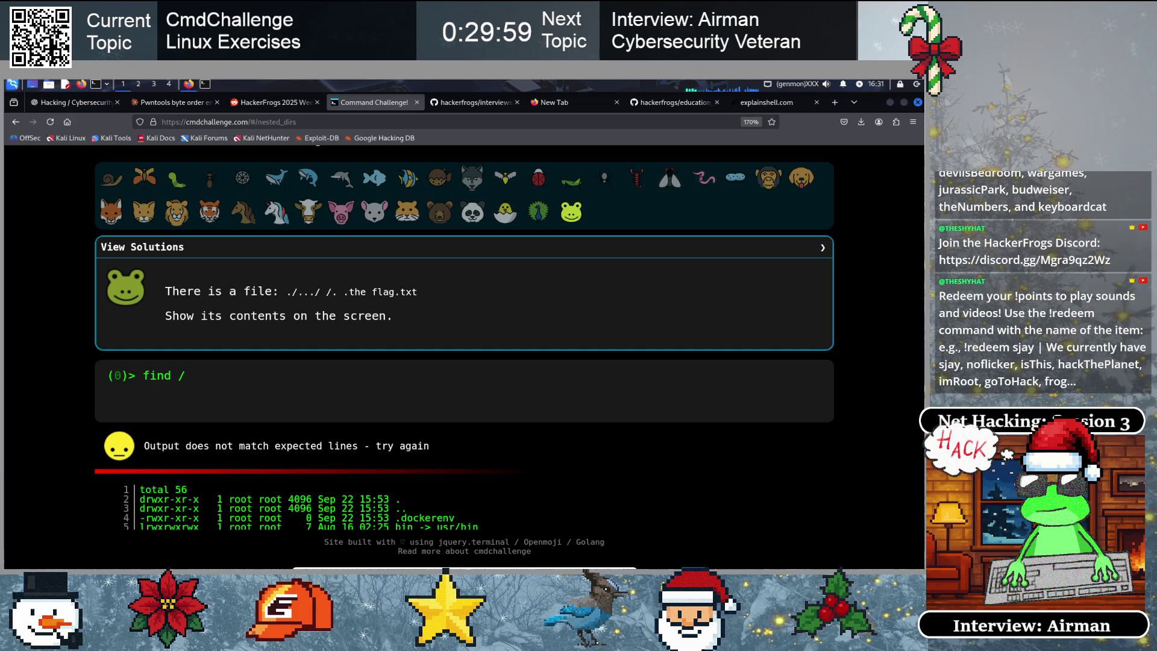
text(-name .the)
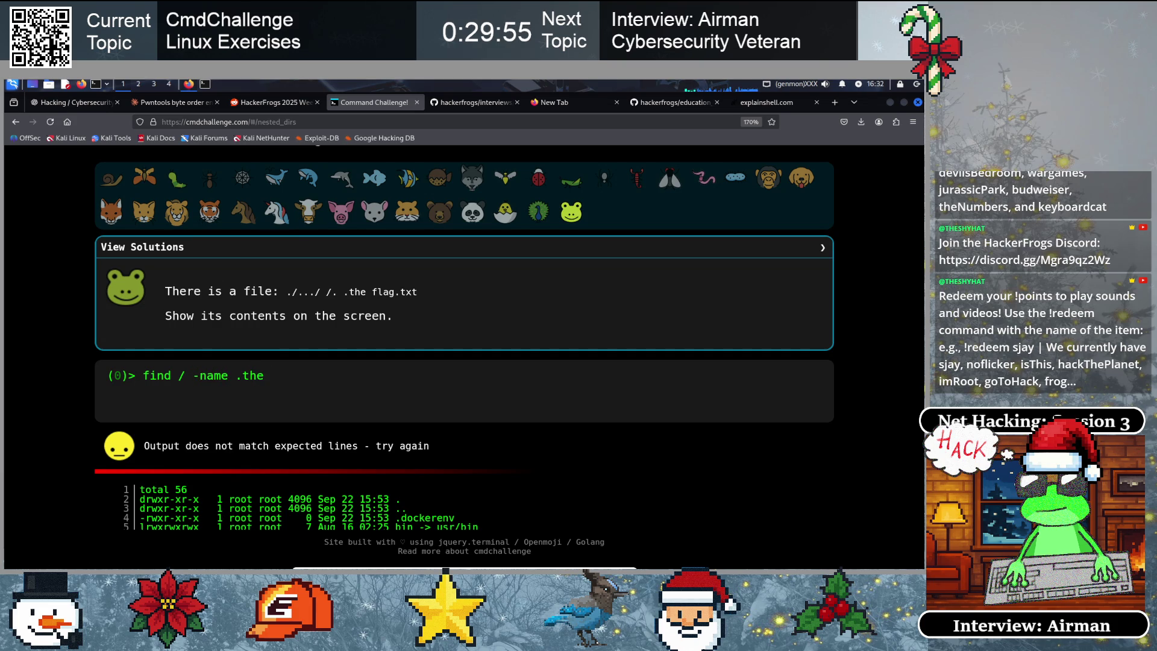
key(BackSpace)
key(BackSpace)
key(BackSpace)
text(flag.)
key(Left)
key(Left)
key(Left)
key(BackSpace)
text(')
key(BackSpace)
text(';)
key(BackSpace)
text(2>/dev/nul)
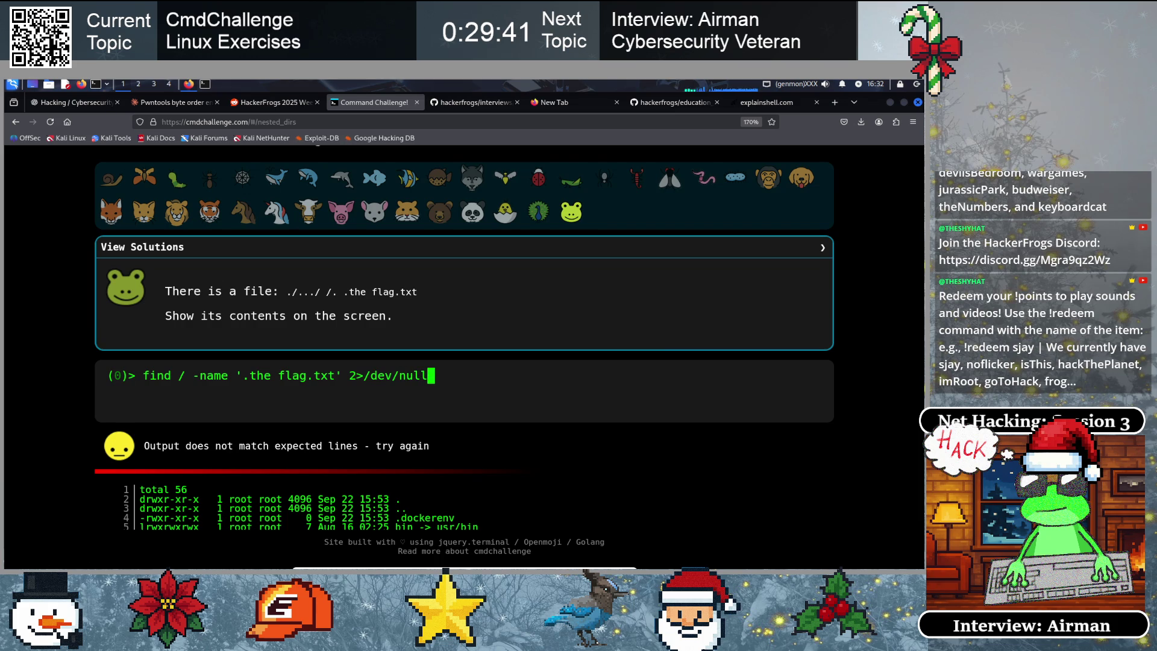
key(Return)
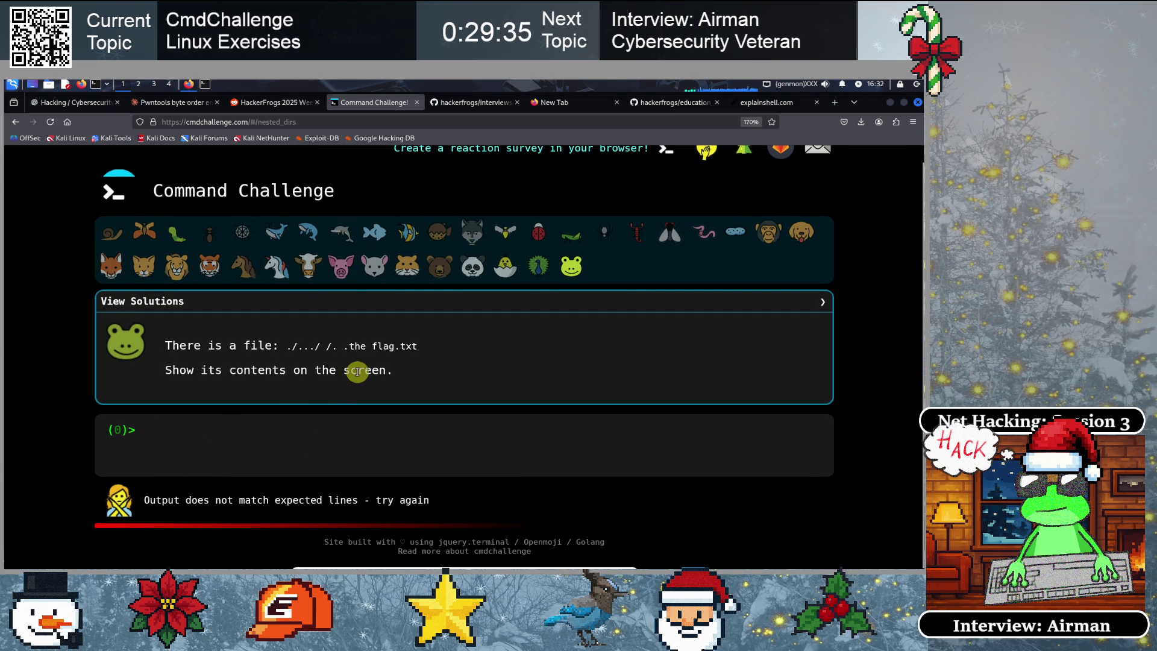
drag(297, 347, 326, 348)
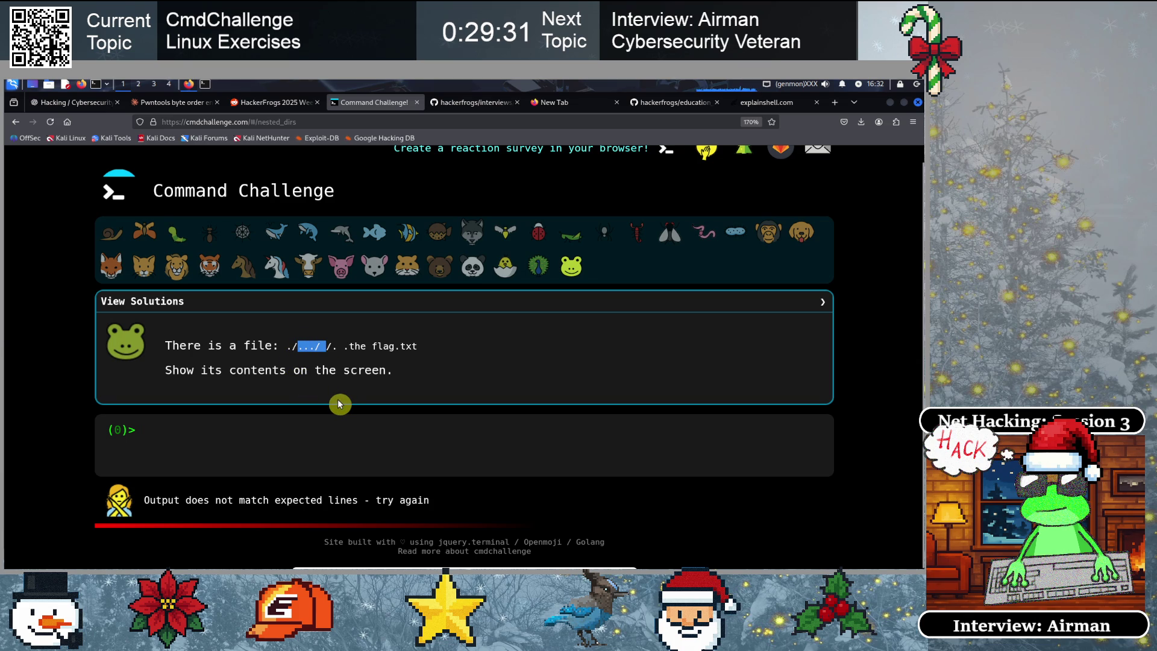
click(285, 432)
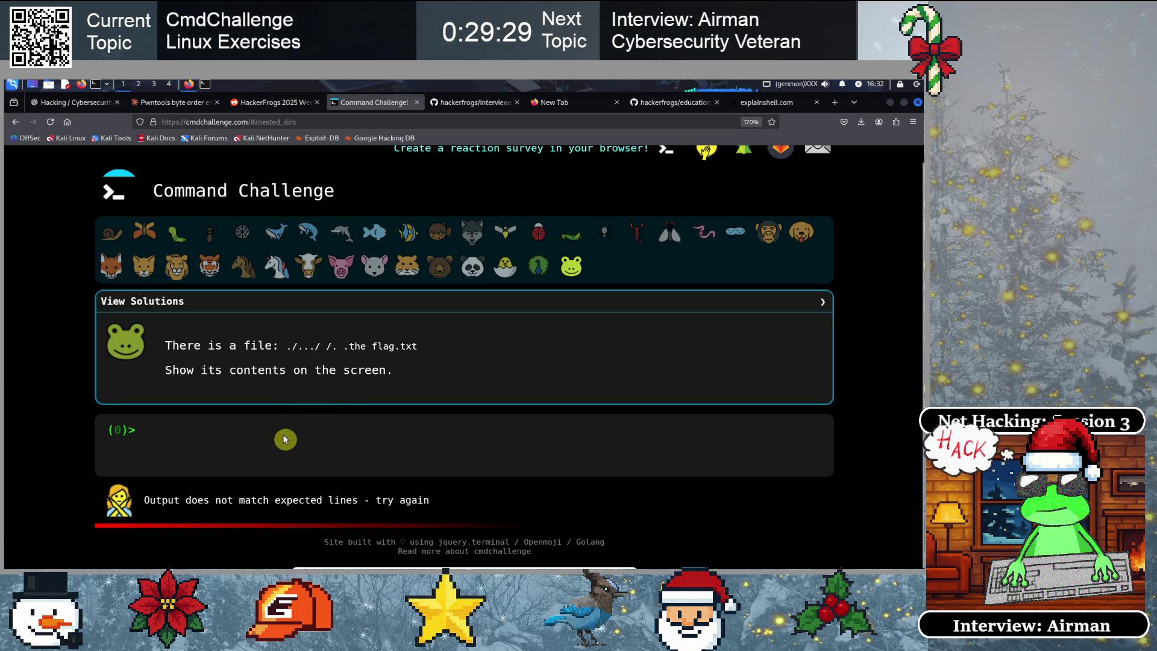
Run ls -laQ on ... and select the single-space directory name in the output.
text(ls -laQ ...)
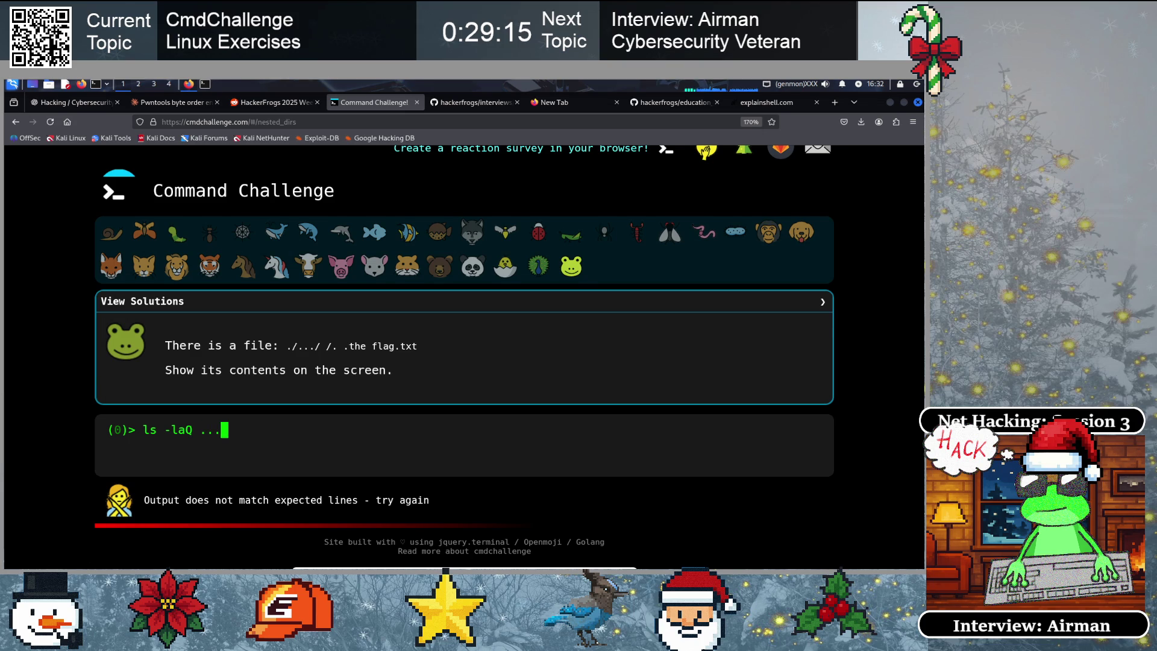
key(Return)
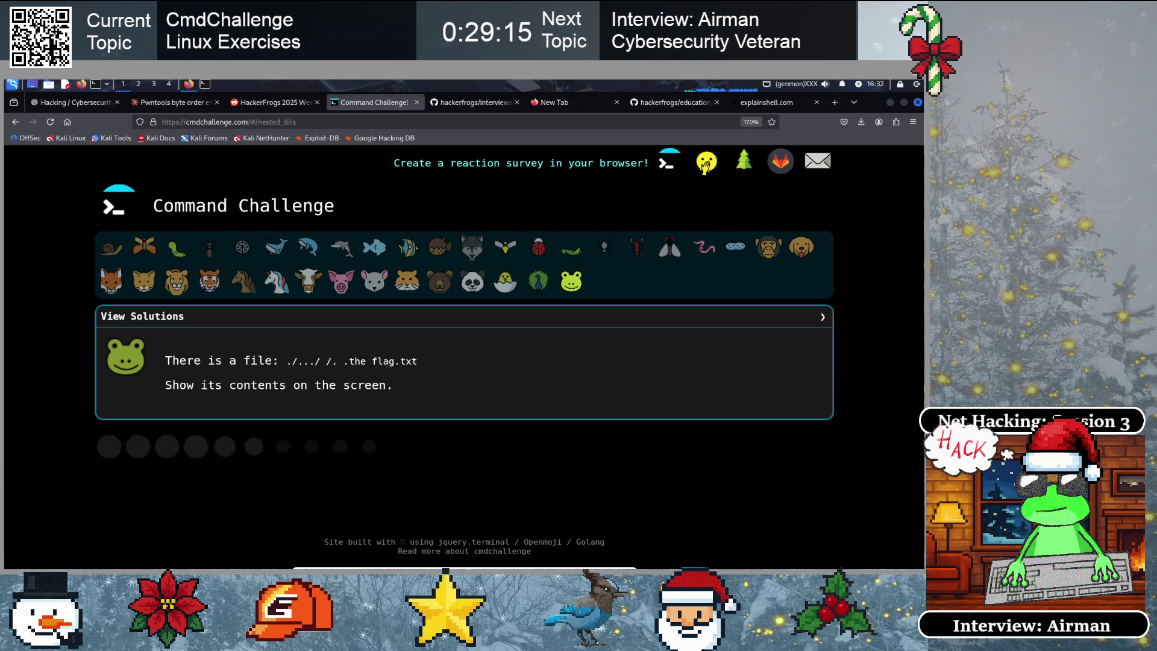
scroll(43, 417, down, 1)
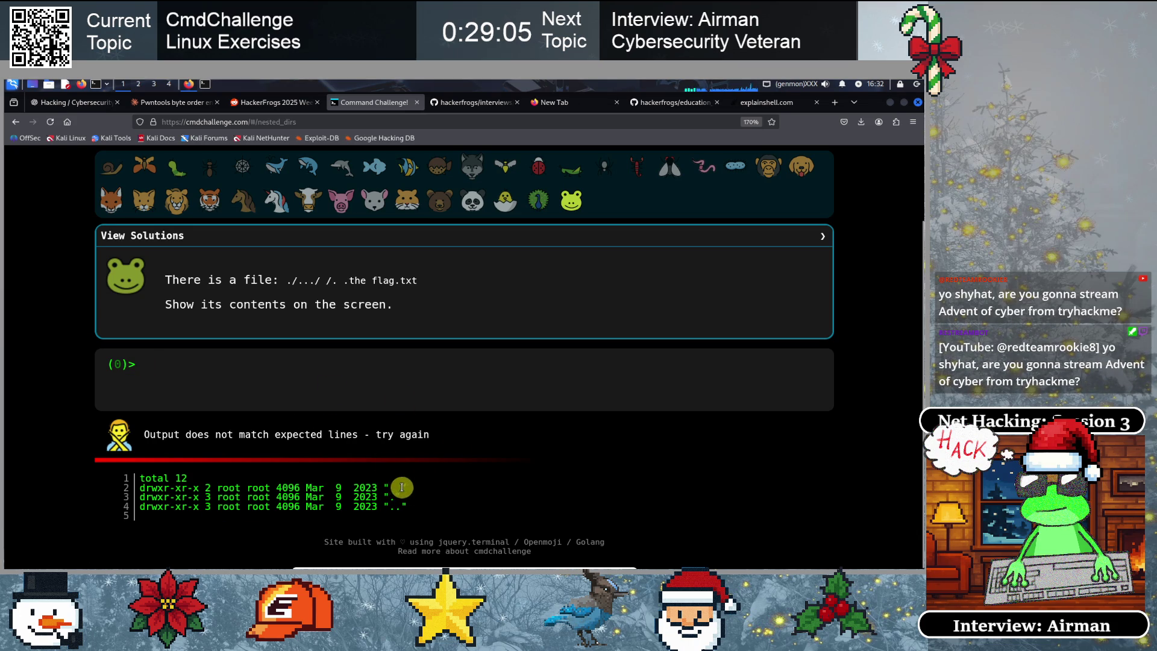
drag(402, 487, 386, 487)
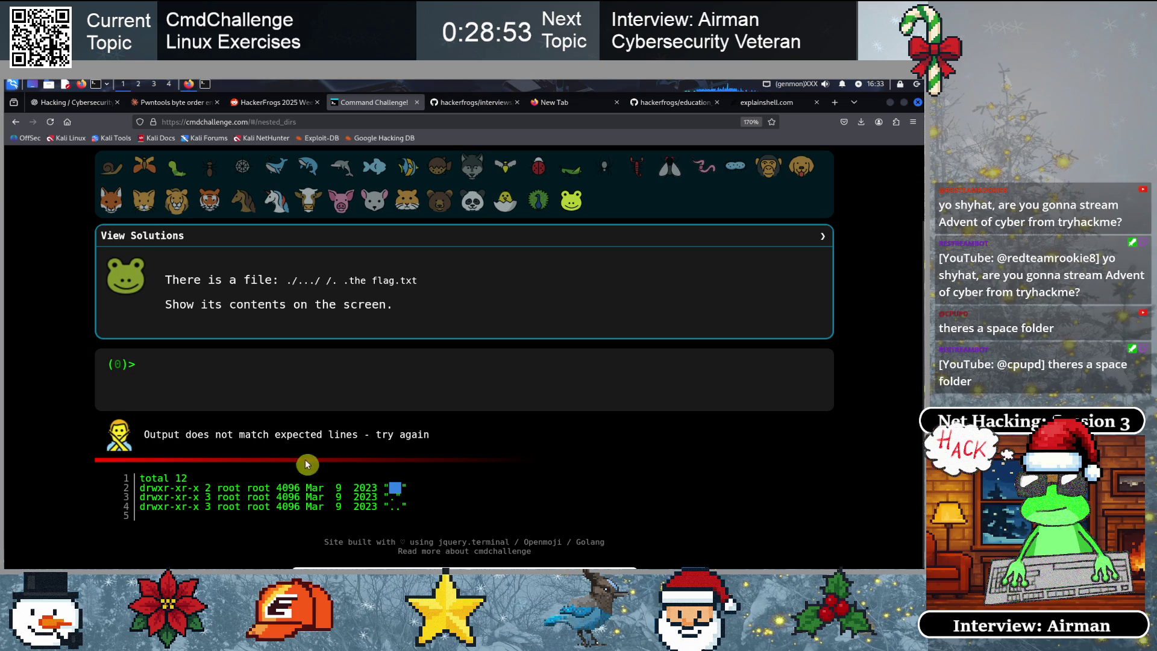
click(278, 382)
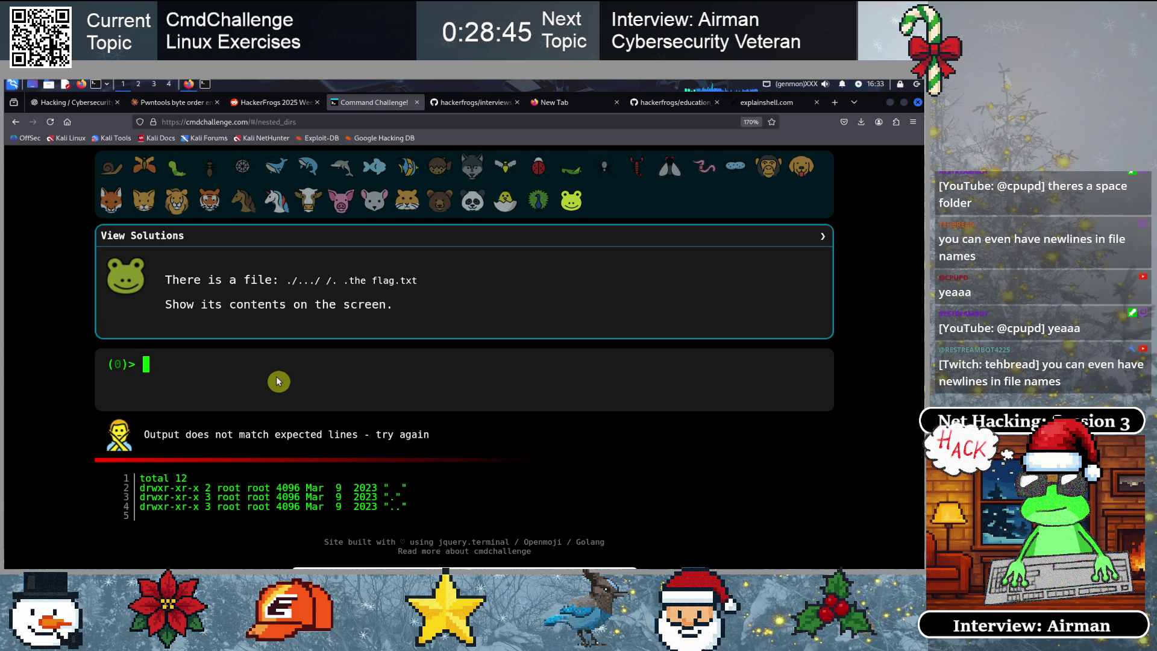
text(ls -laQ)
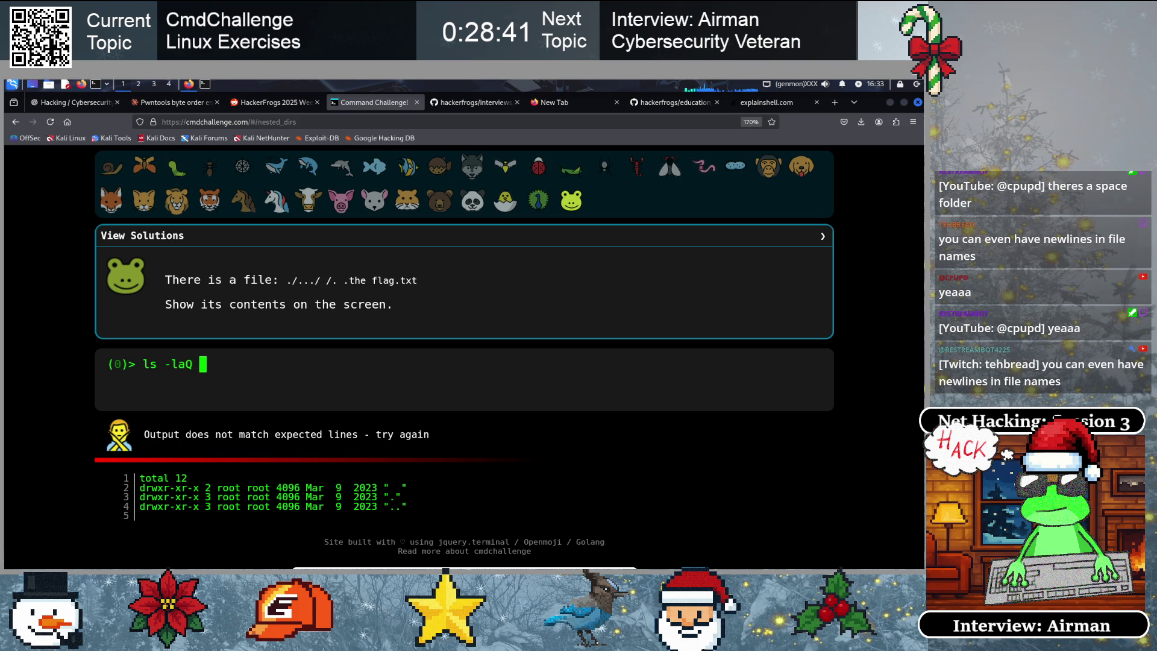
text(.../ ')
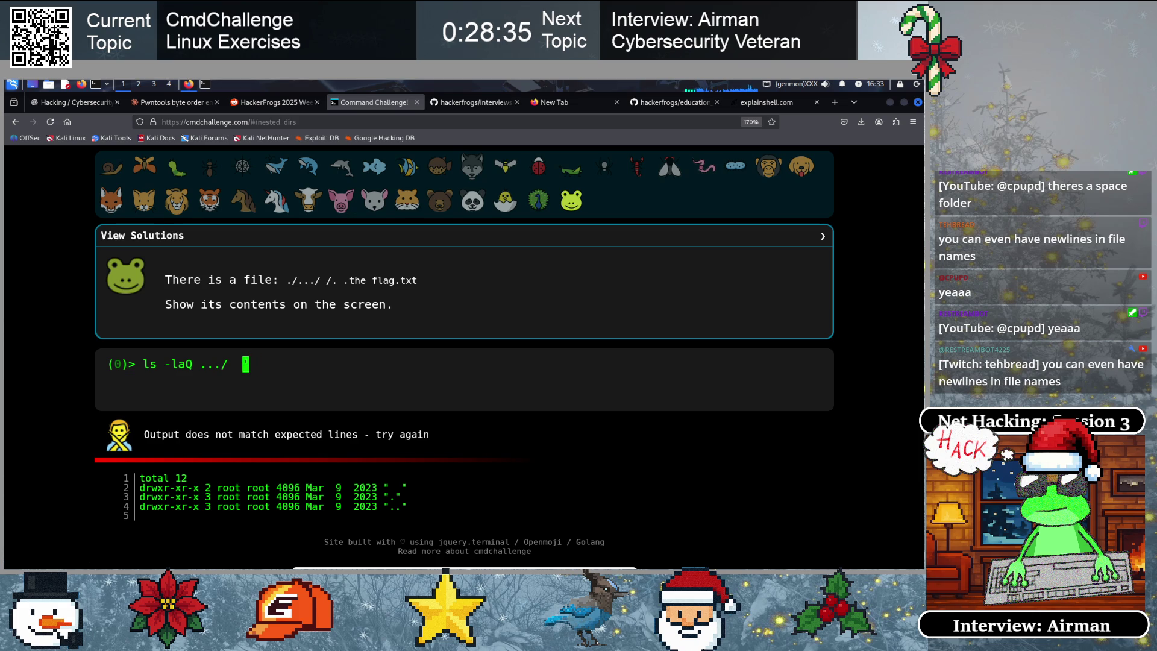
Run ls -laQ '.../ ' and compare the space and '.the' parts of the task path.
key(Left)
key(Return)
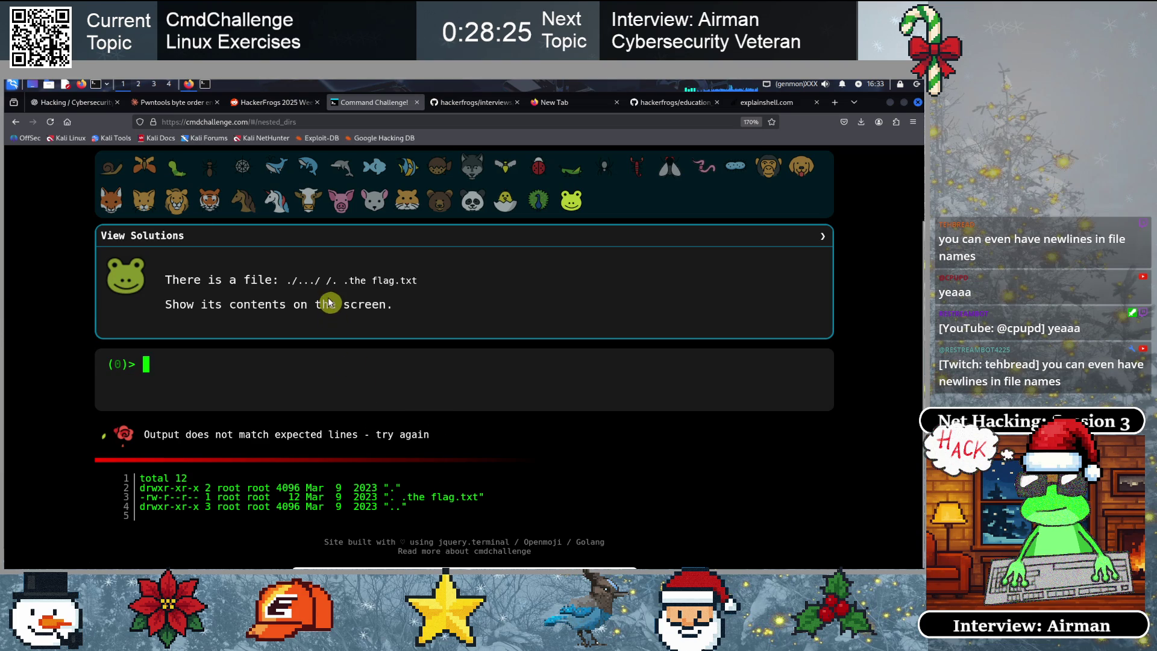
drag(314, 280, 355, 280)
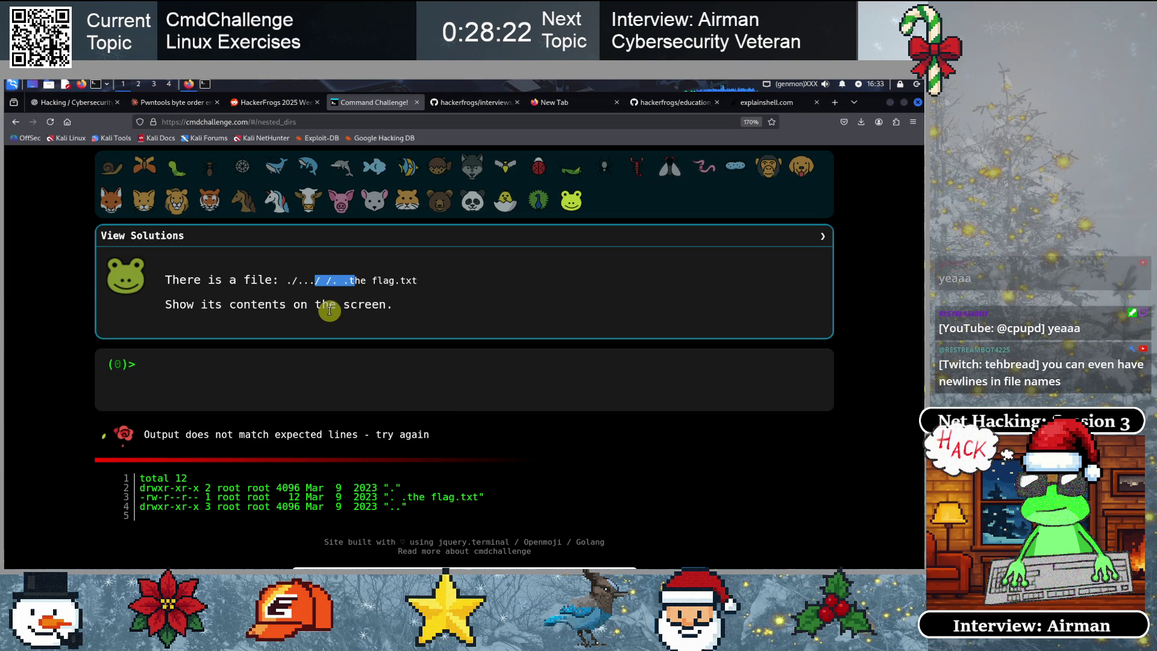
click(309, 279)
drag(347, 278, 371, 281)
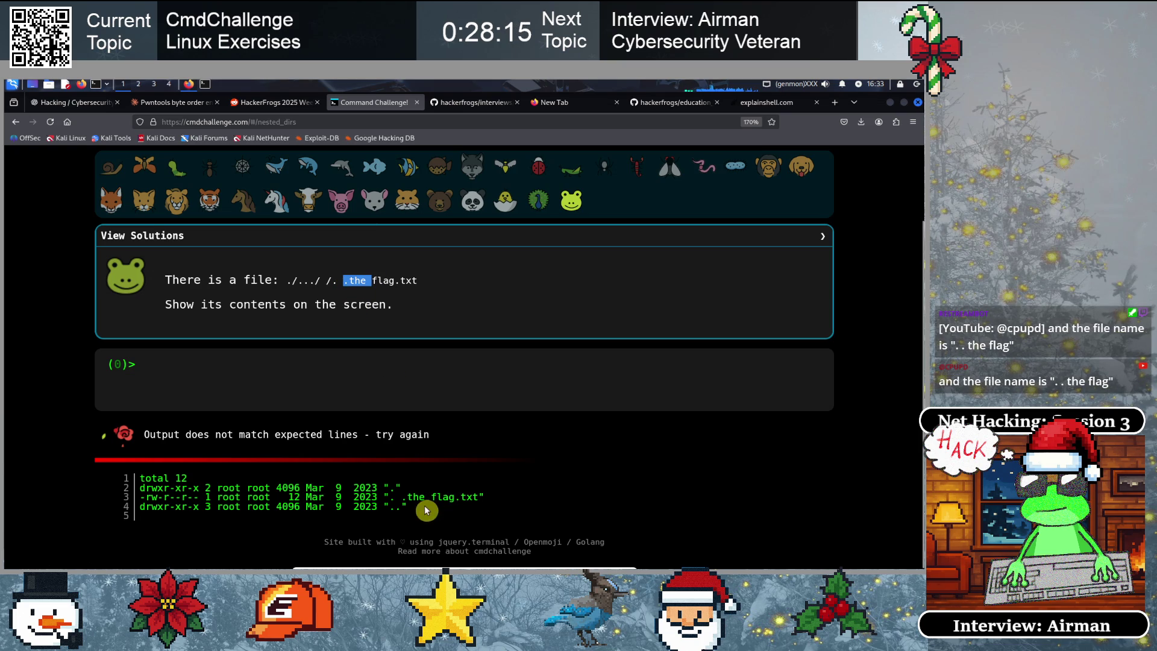
click(395, 495)
Select the 12-byte '. .the flag.txt' name in the listing and start a cat command.
drag(395, 495, 473, 495)
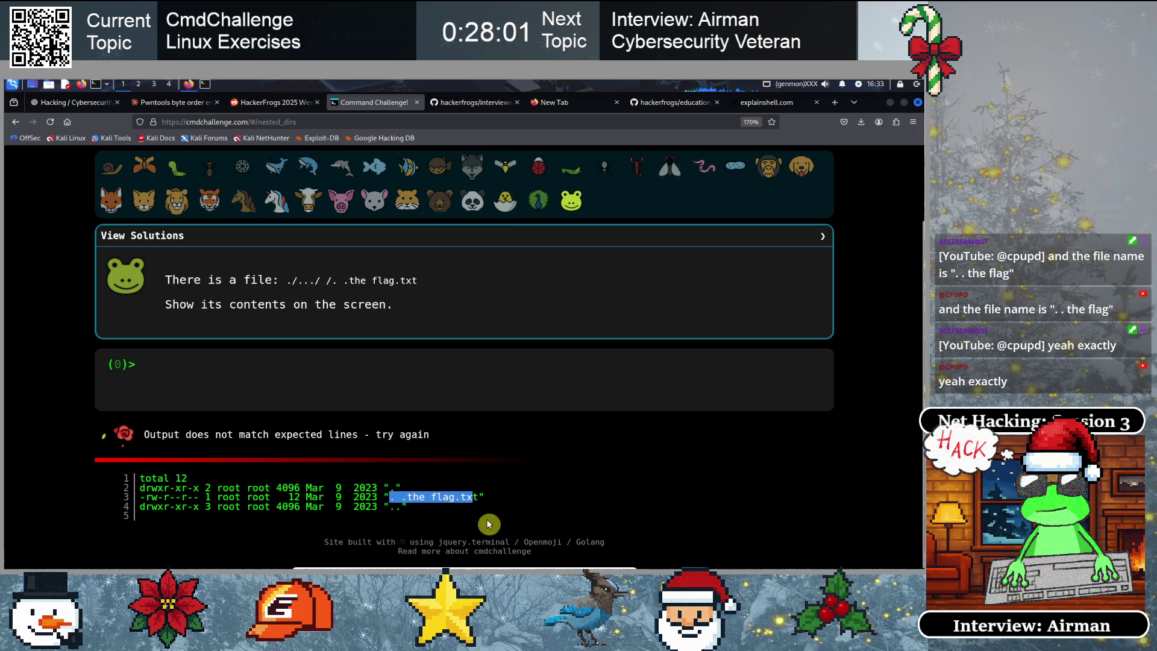
click(414, 510)
click(280, 390)
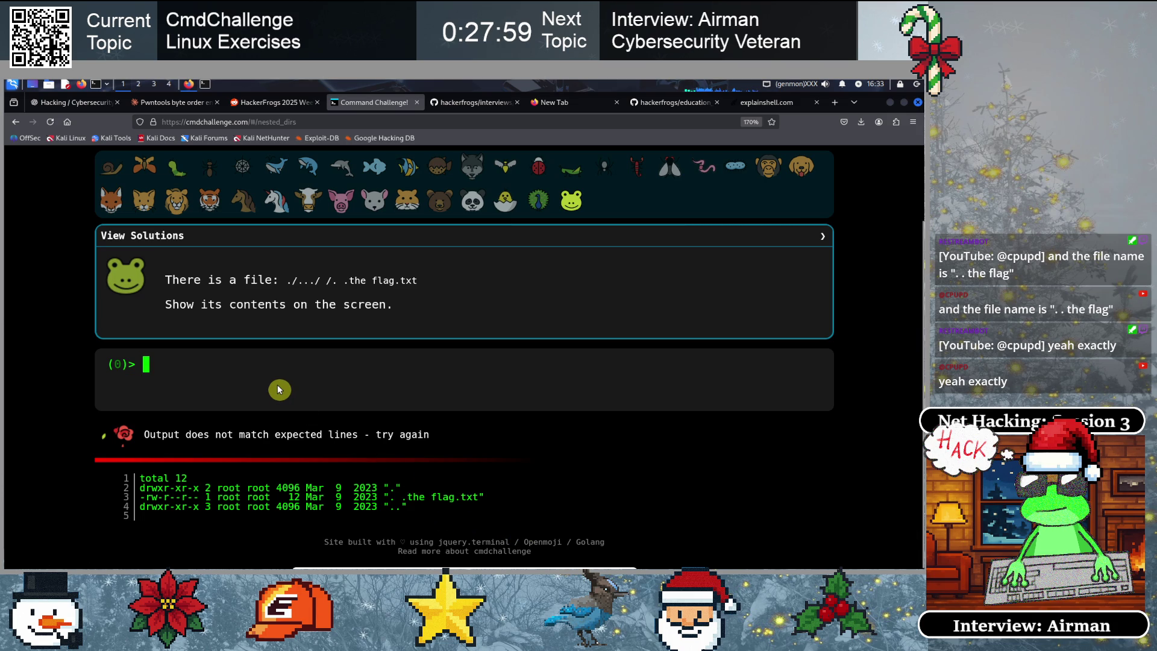
text(cat ...)
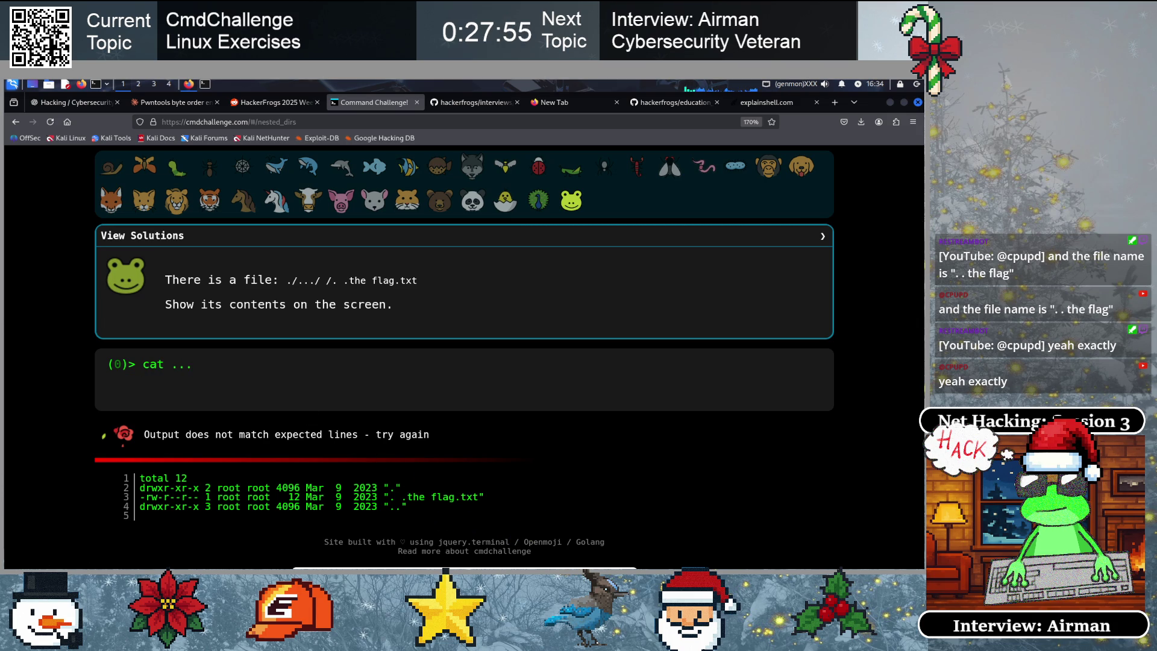
Print the flag with cat '.../ /. .the flag.txt', solving the nested_dirs challenge.
key(BackSpace)
key(BackSpace)
text(./)
text(  /)
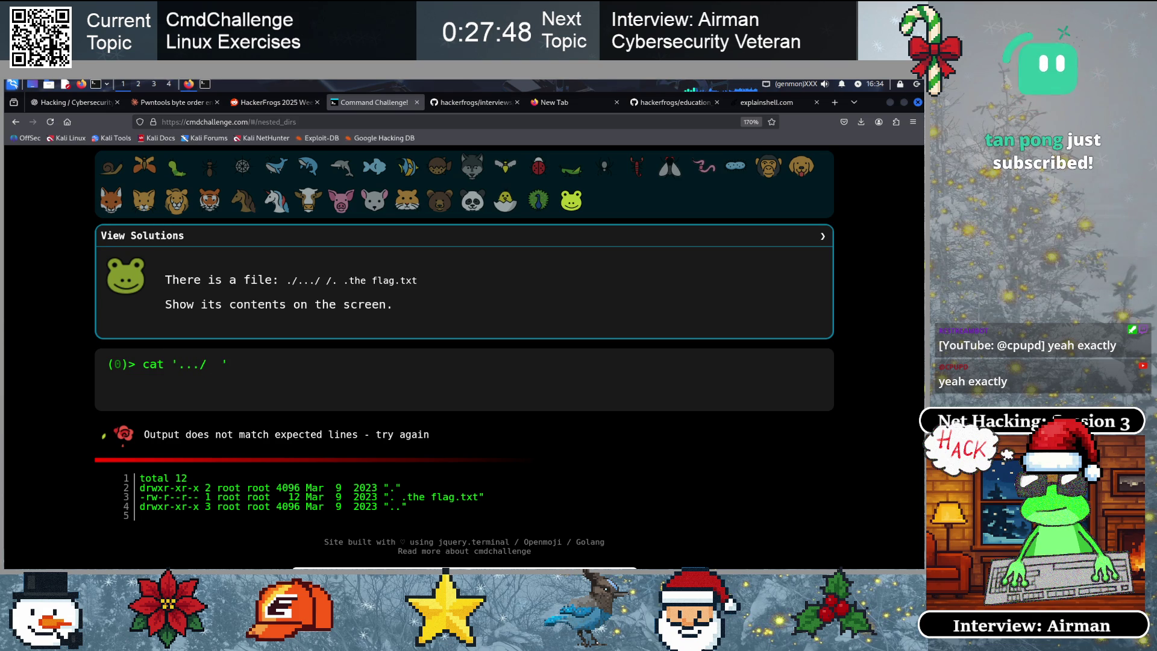
text(. )
text(.the )
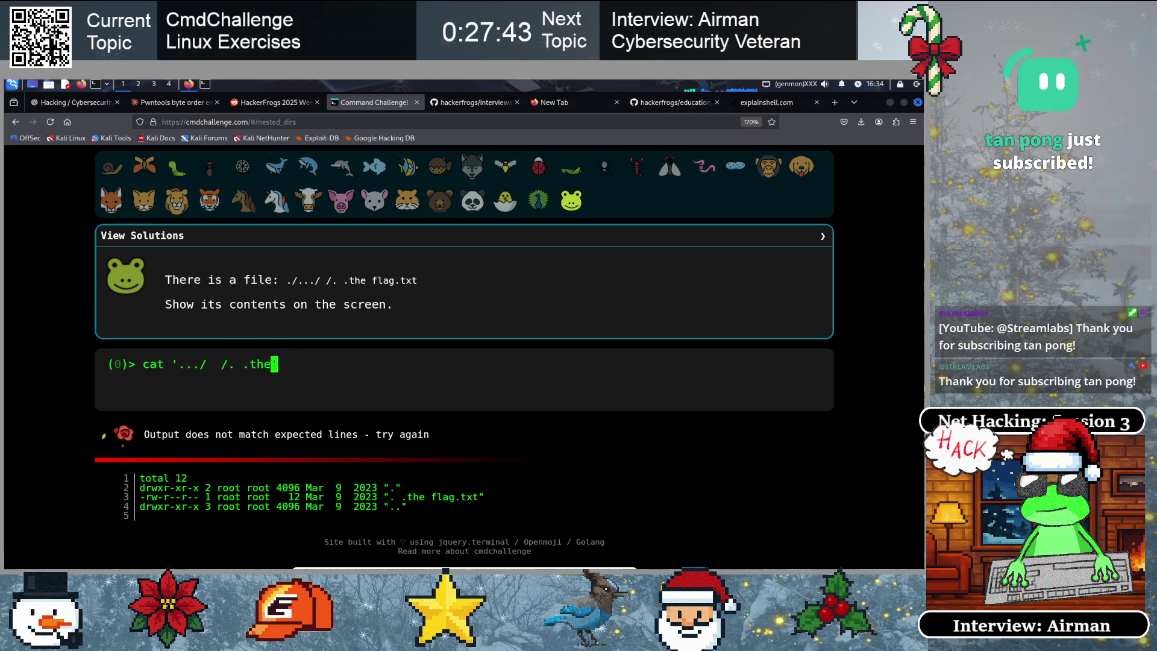
text(flag.txt)
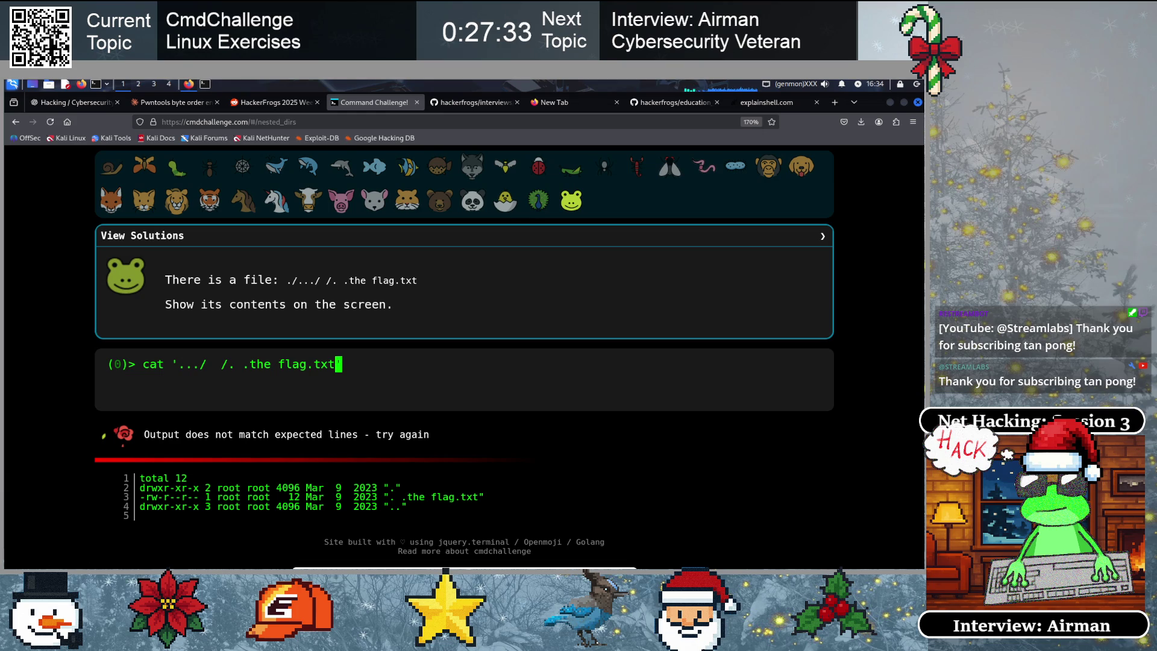
key(Return)
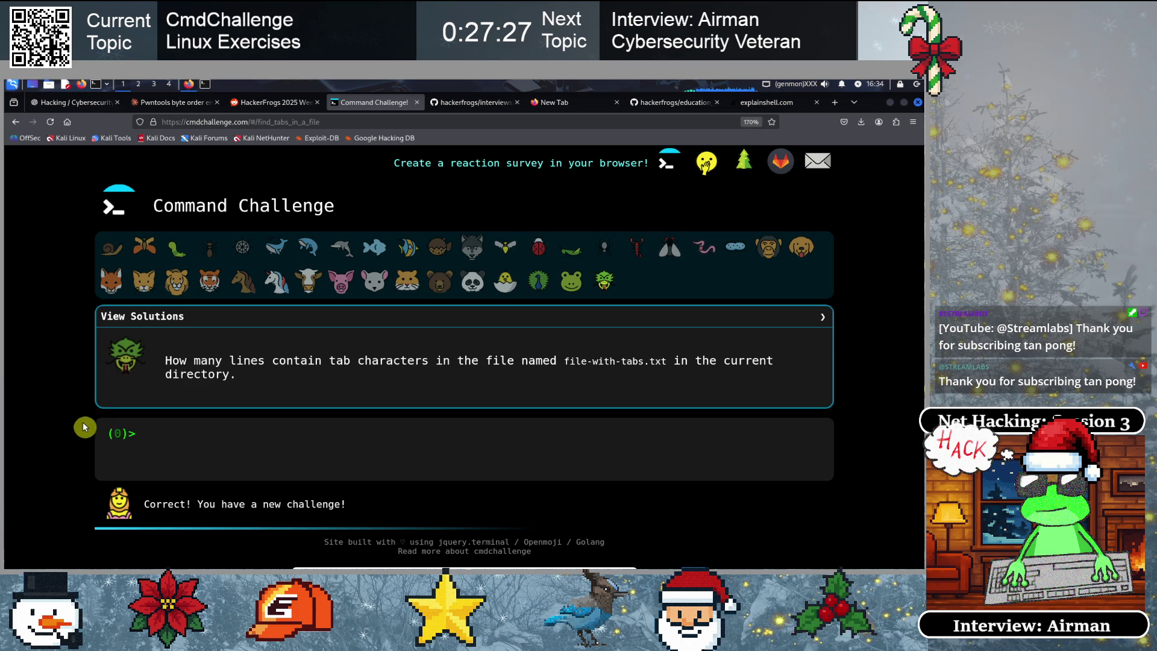
Recall the winning cat '.../ /. .the flag.txt' command and copy it to the clipboard.
key(Up)
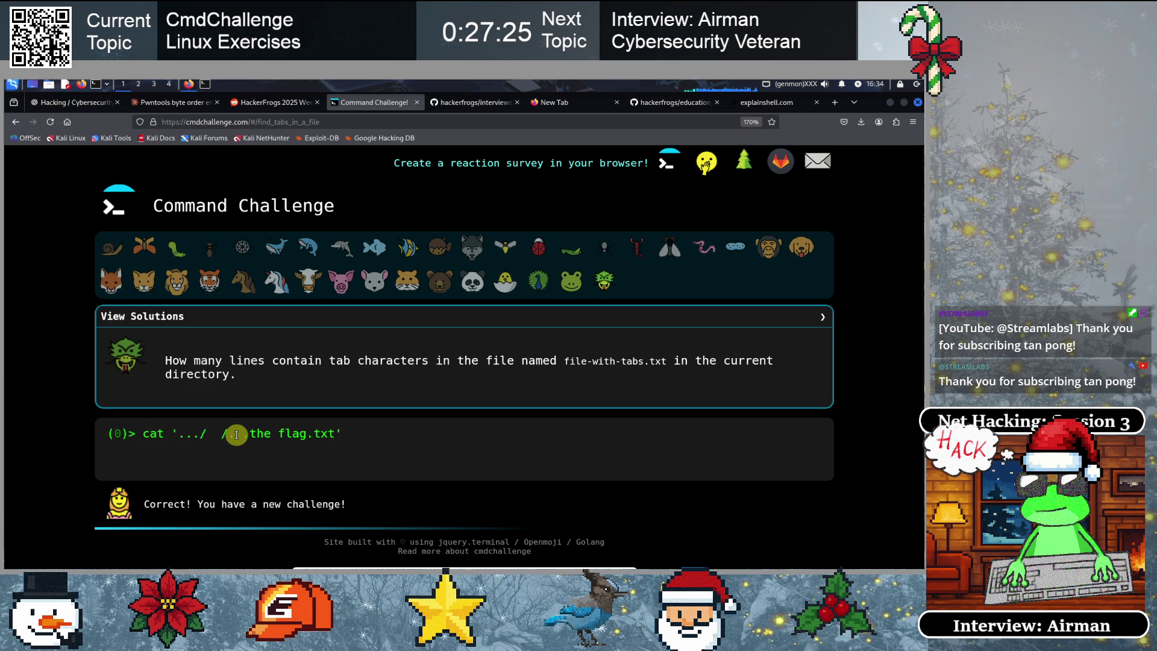
drag(144, 435, 350, 433)
right_click(306, 433)
click(324, 444)
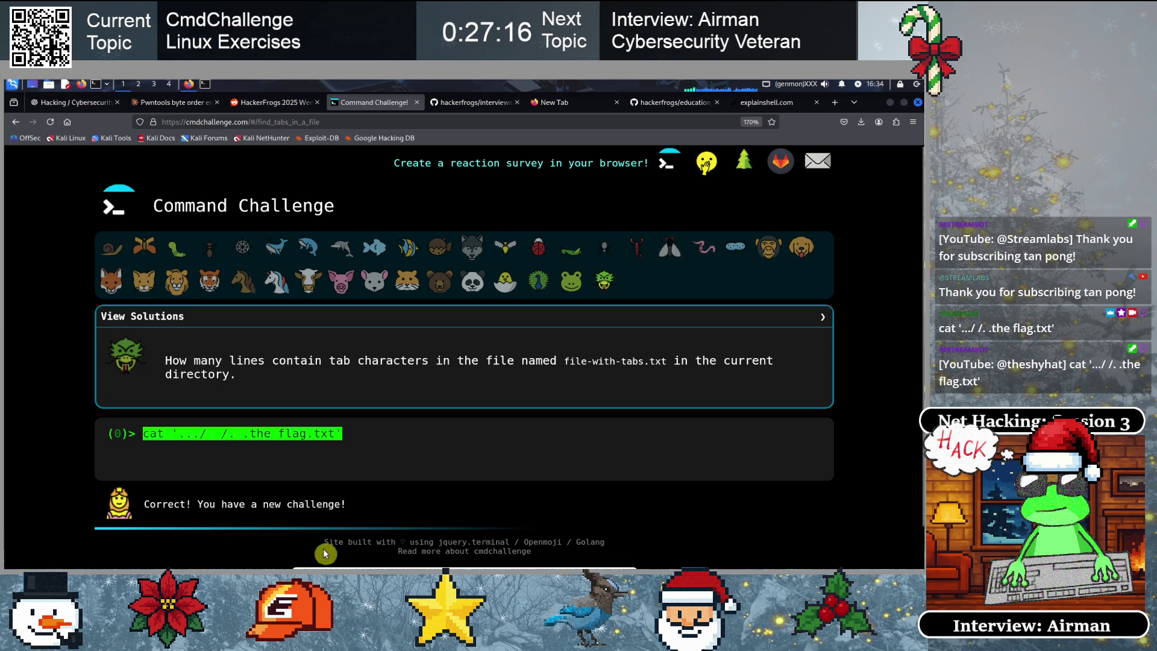
click(51, 378)
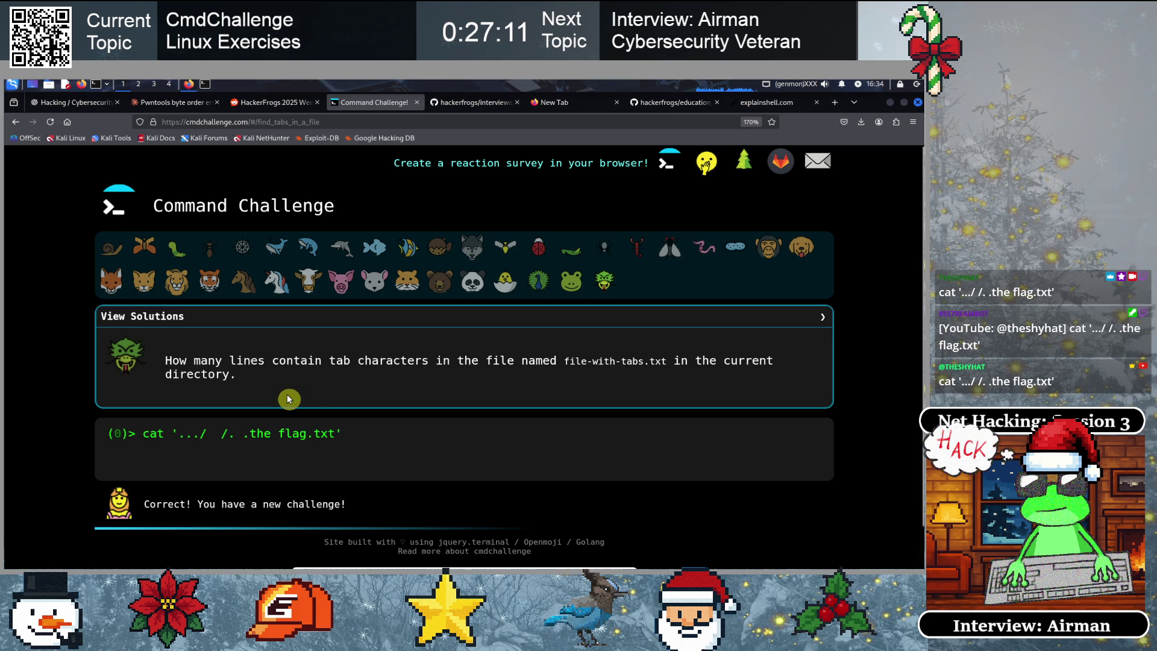
Reopen the solved nested_dirs challenge and start typing ls -la ... at its prompt.
click(571, 281)
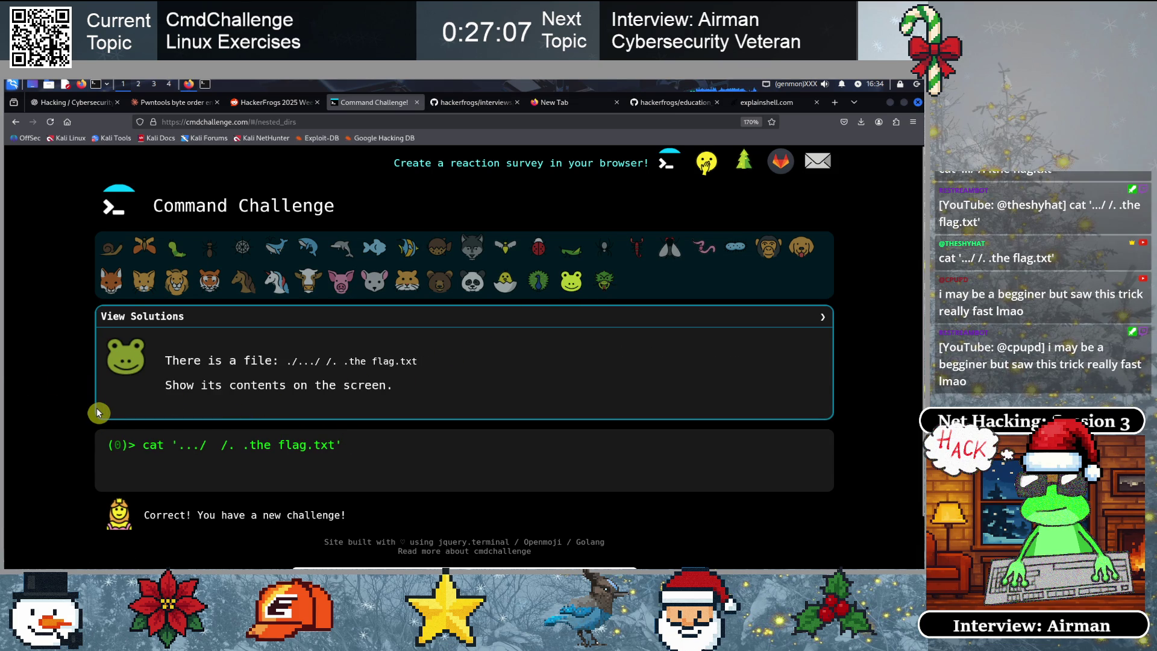
key(BackSpace)
key(BackSpace)
key(BackSpace)
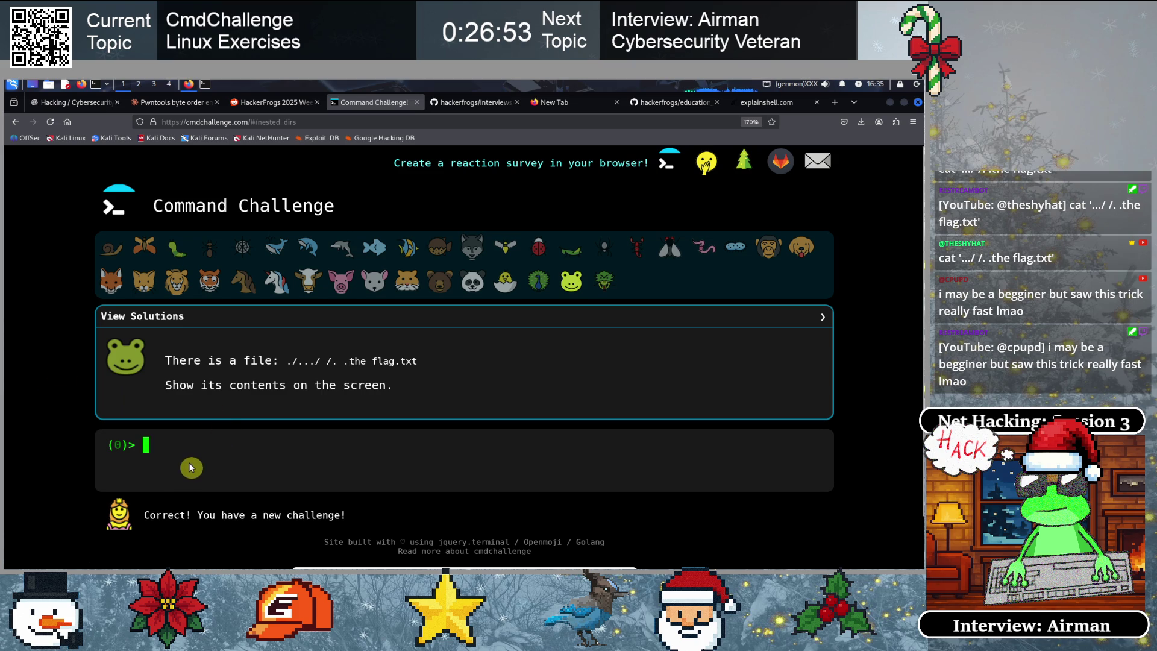
text(ls -la ...)
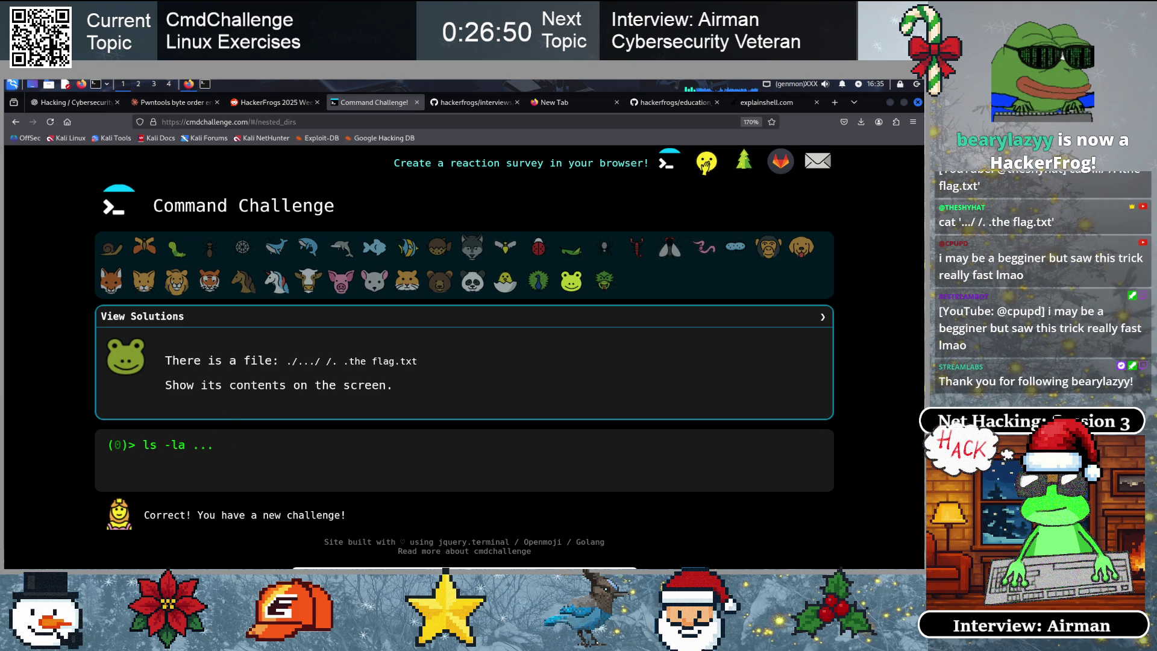
key(Return)
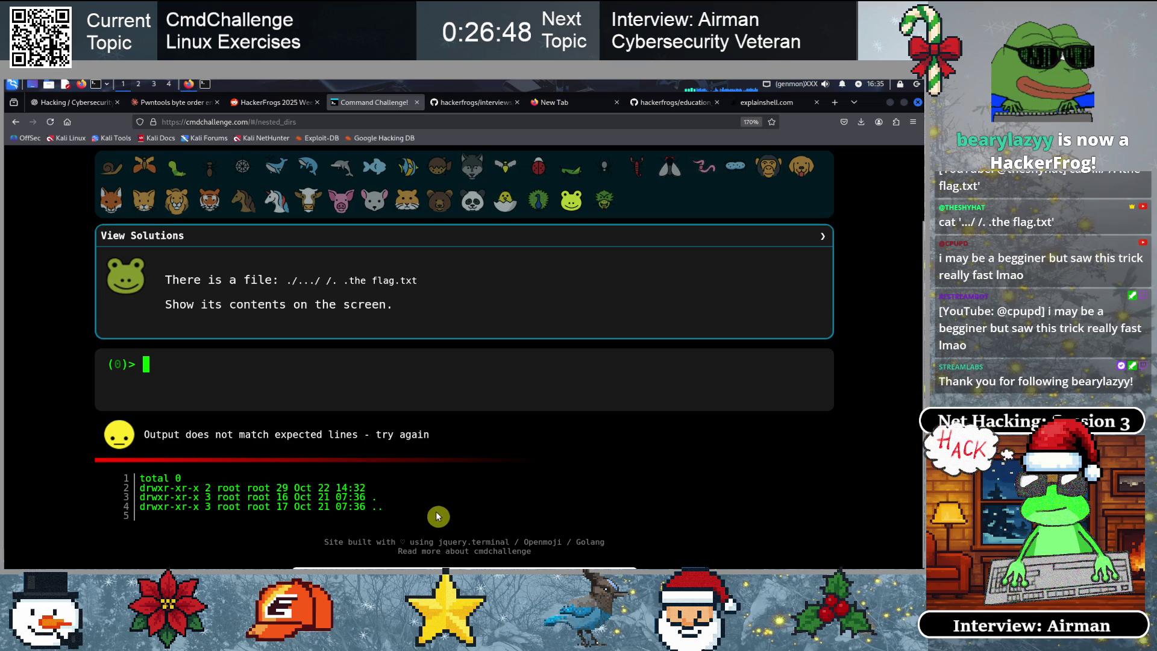
double_click(377, 487)
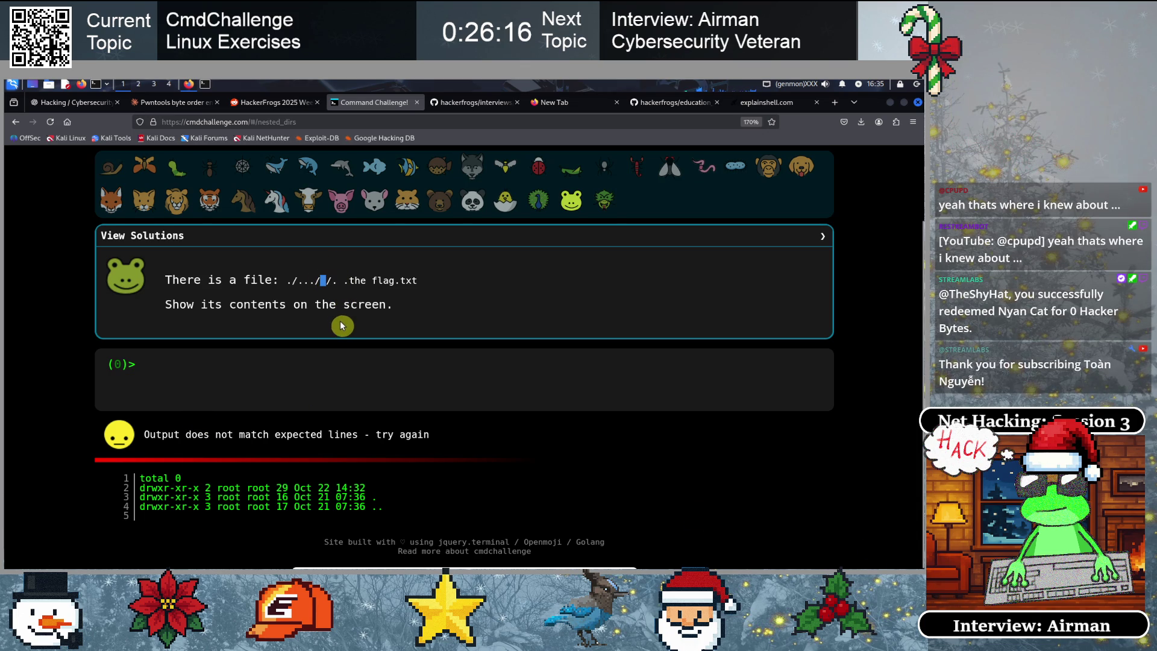
click(304, 279)
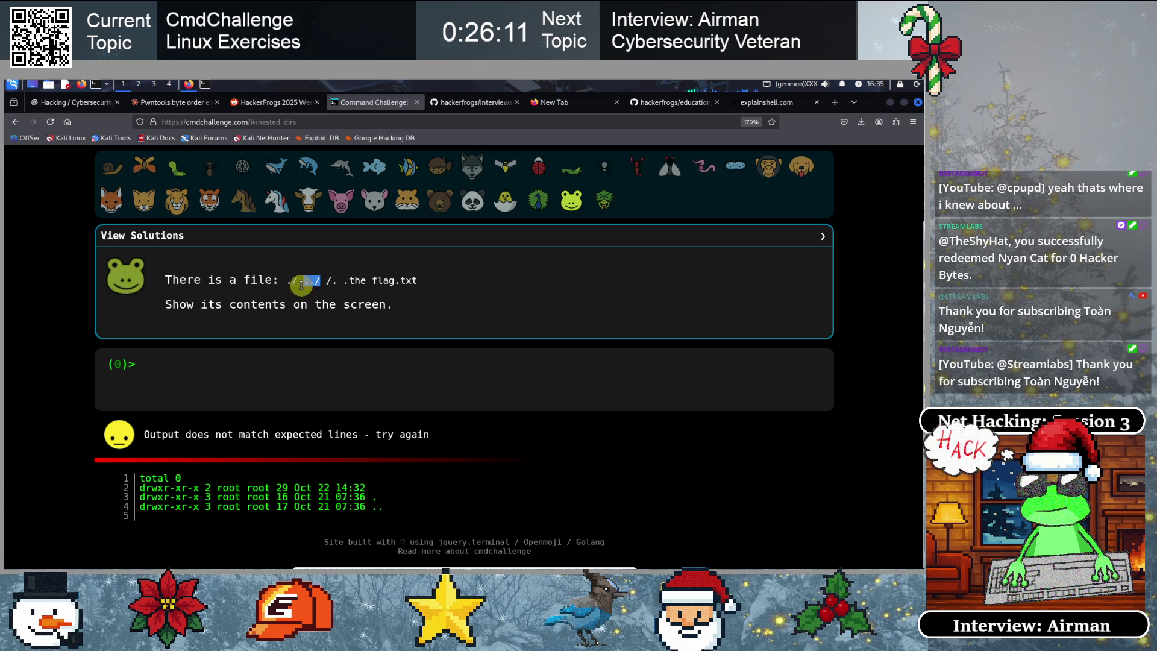
drag(290, 279, 325, 297)
click(341, 293)
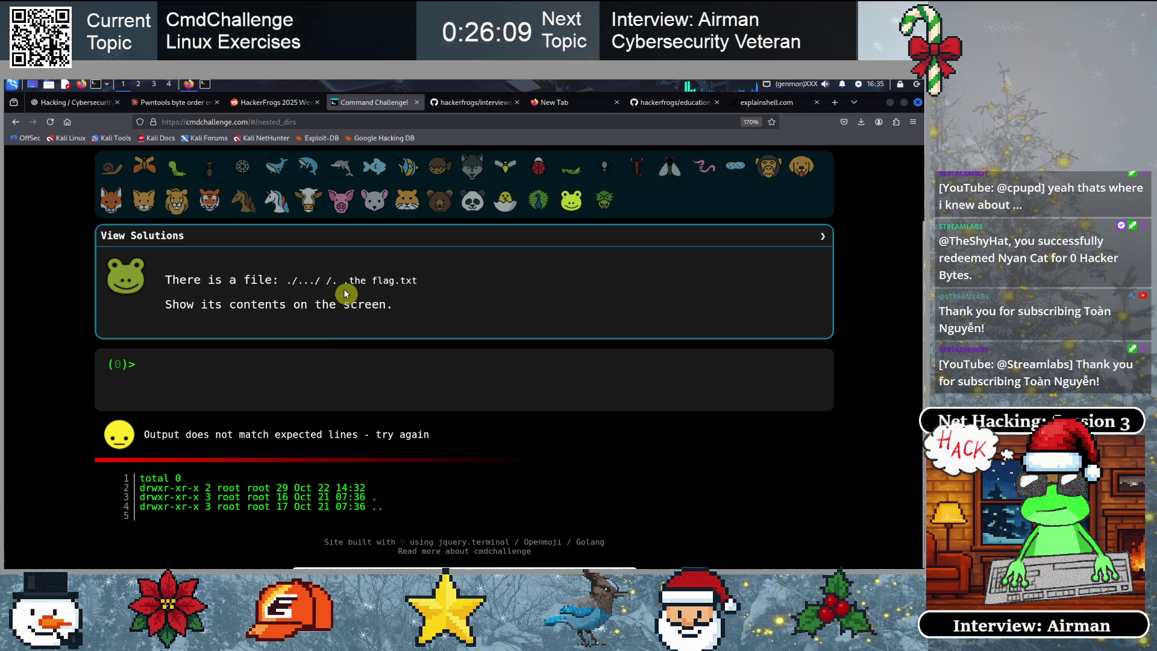
double_click(329, 279)
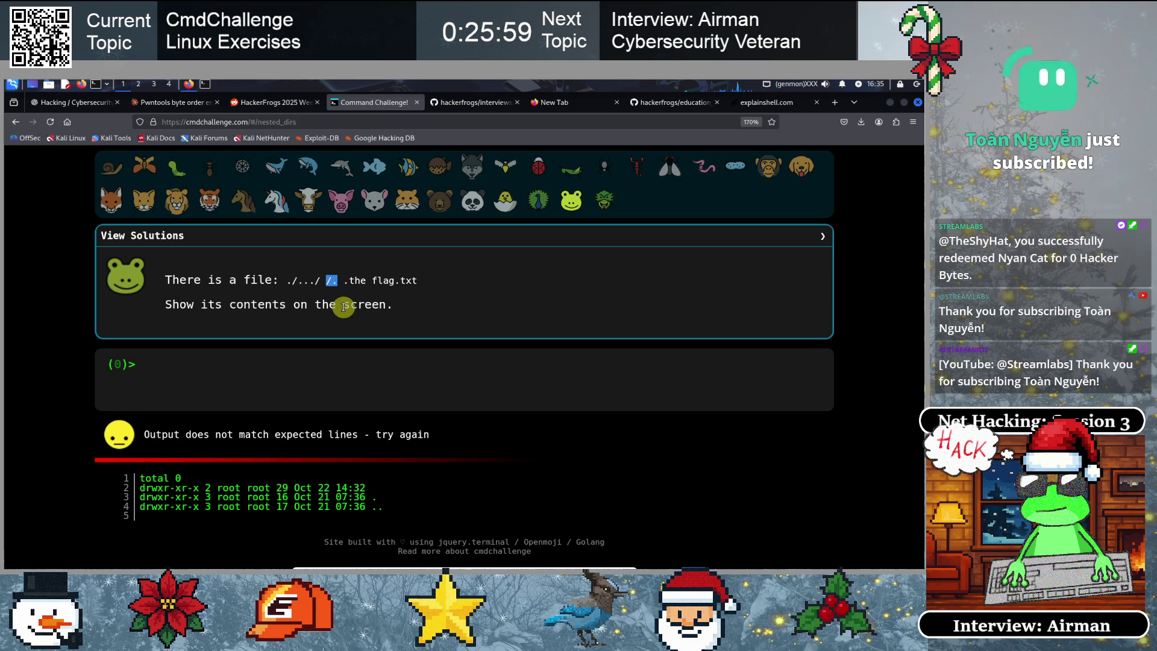
Load the find_tabs_in_a_file challenge and read its file-with-tabs.txt task.
click(386, 298)
scroll(603, 297, up, 2)
click(601, 297)
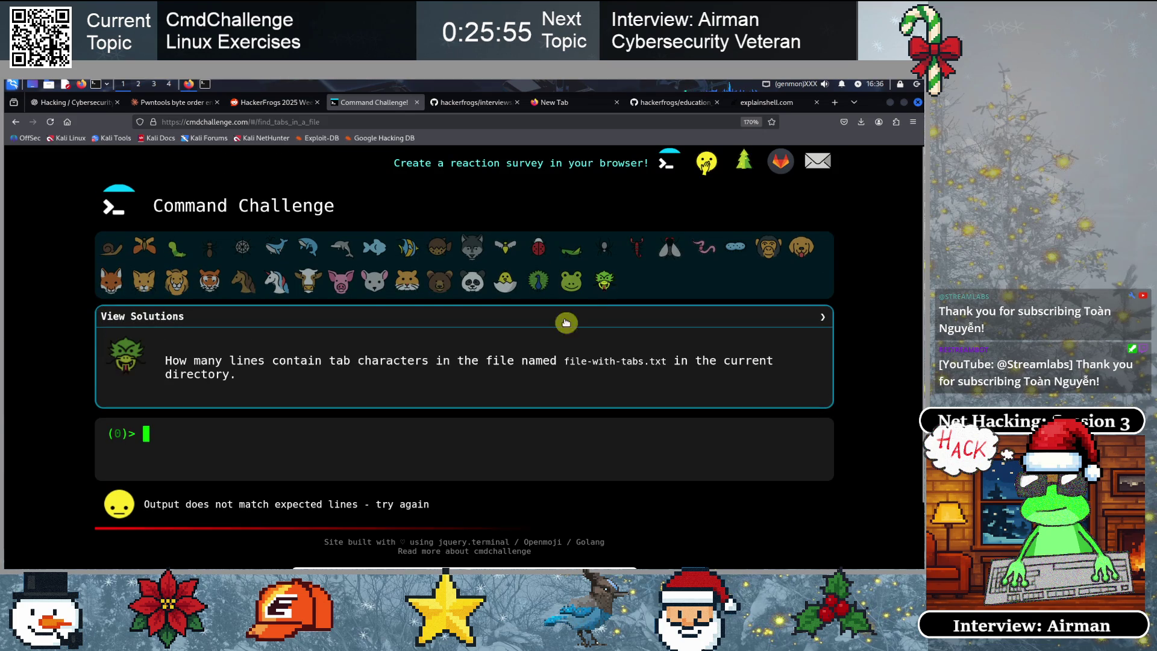
scroll(486, 375, down, 2)
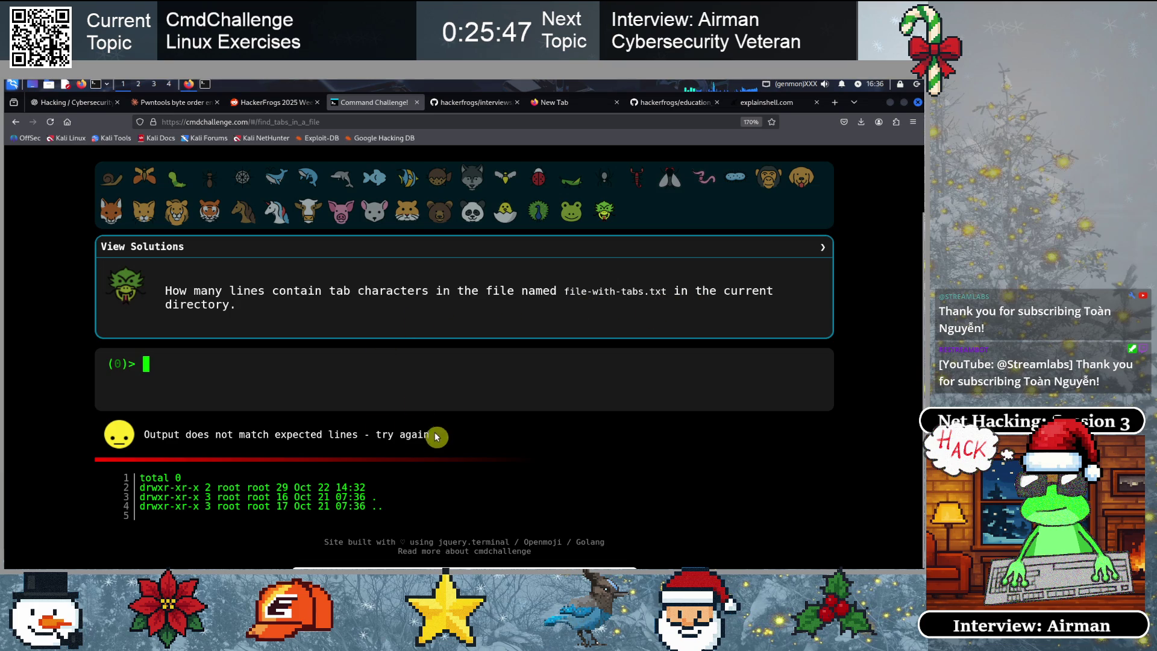
scroll(290, 364, up, 2)
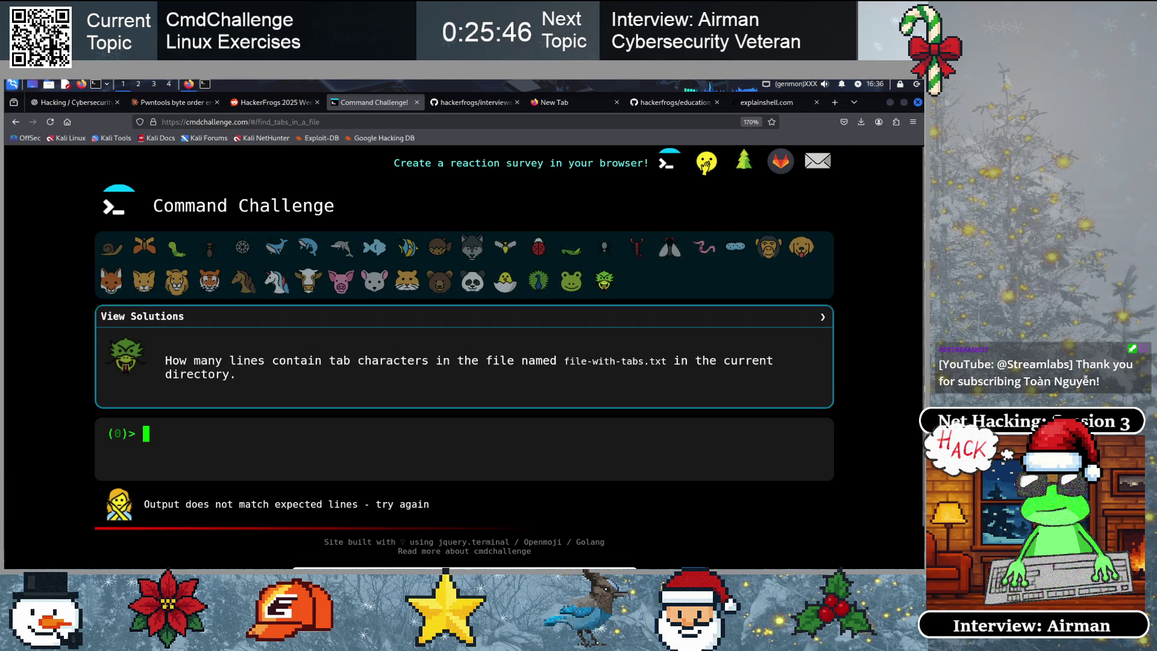
scroll(7, 413, down, 1)
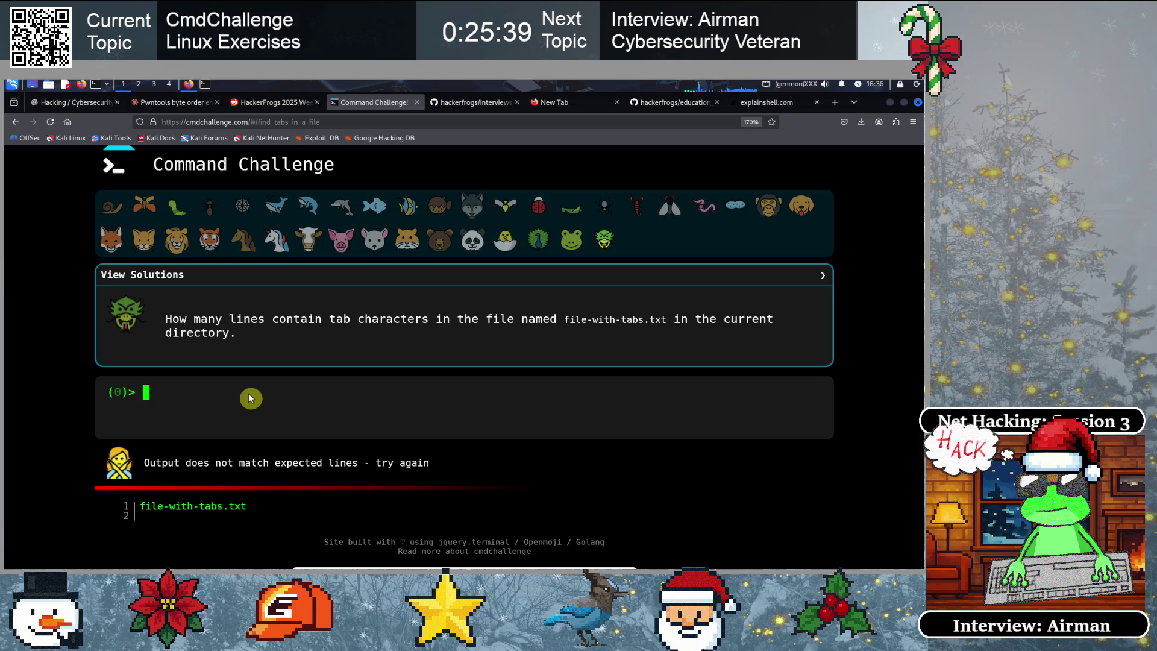
Start a cat command, clear it, and move to the explainshell page.
text(cat)
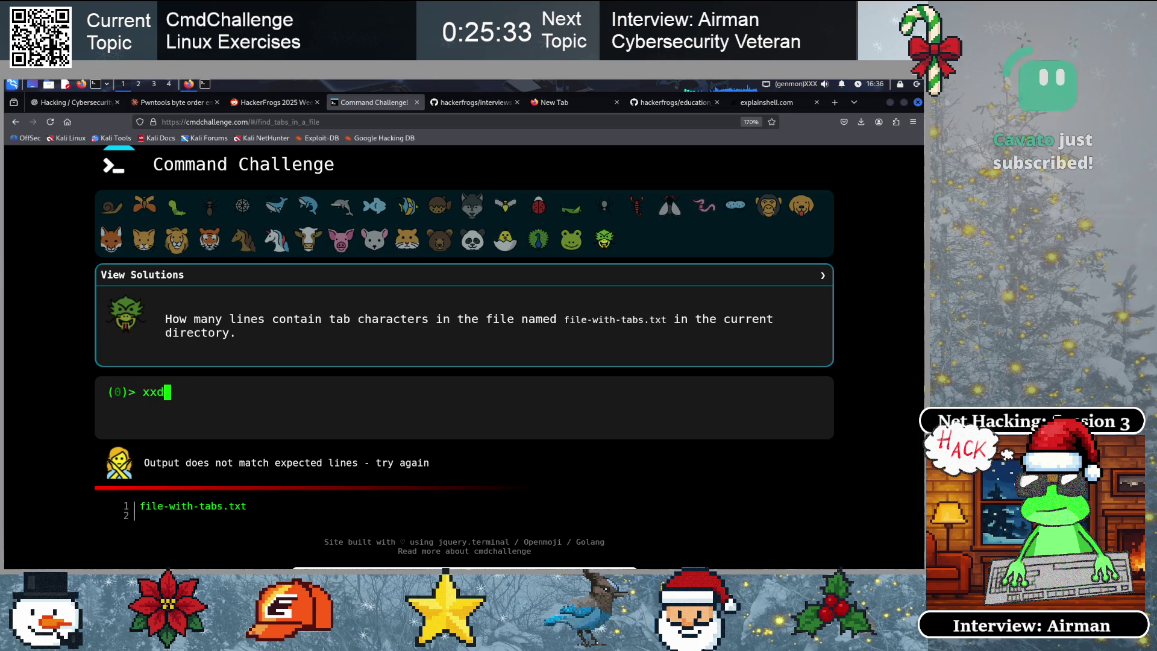
key(BackSpace)
key(BackSpace)
key(BackSpace)
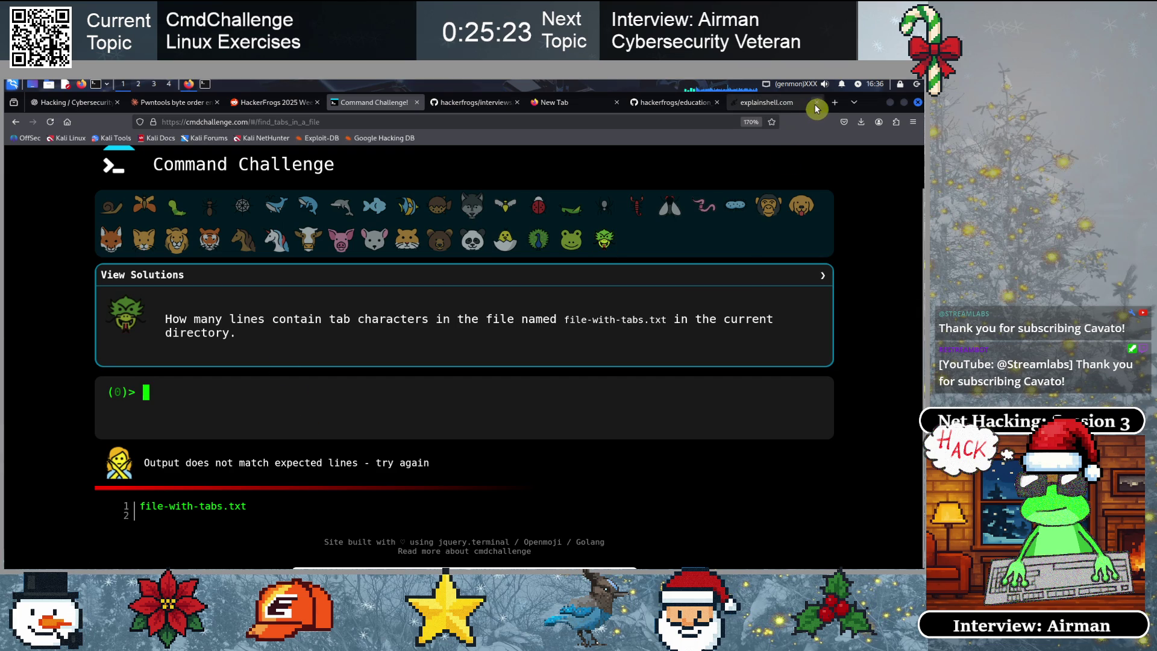
click(779, 104)
Search Google for 'grep for tab characters'.
click(244, 121)
text(grep for tab characters)
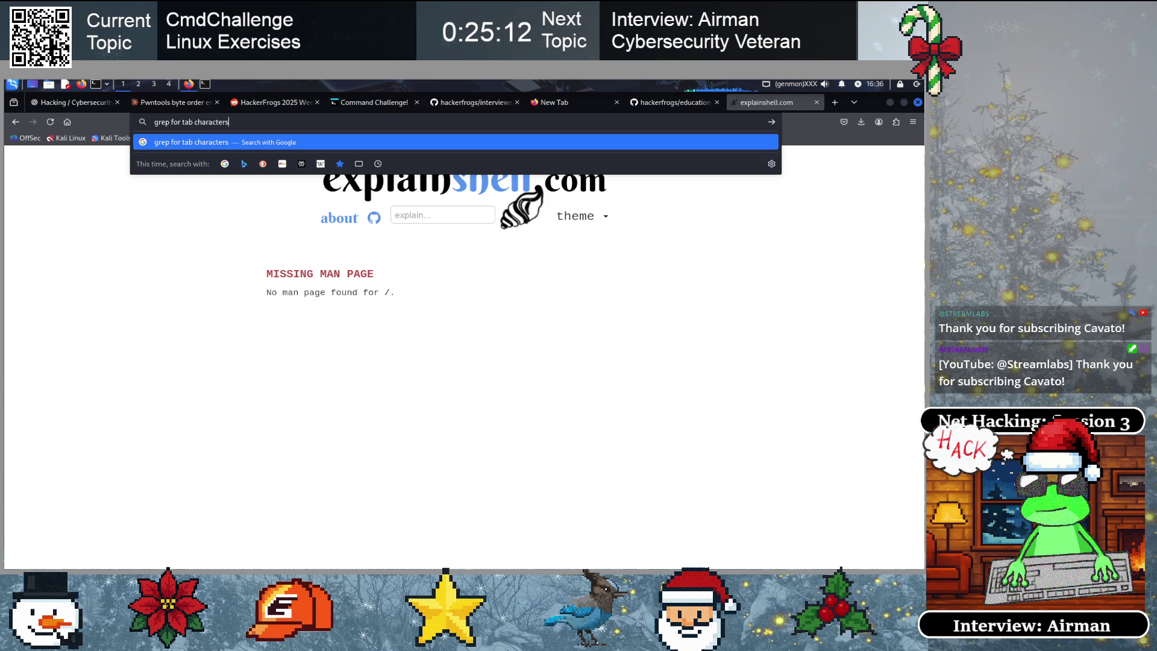
key(Return)
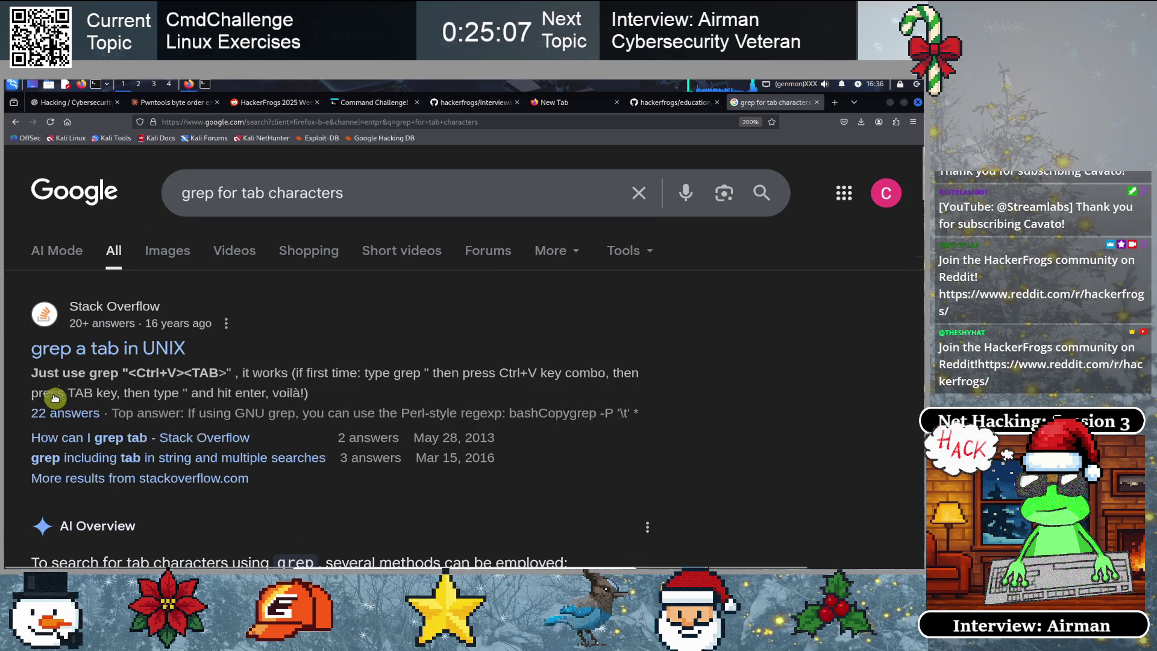
Expand the AI Overview, select the grep $'\t' example, and return to the challenge.
scroll(54, 394, down, 2)
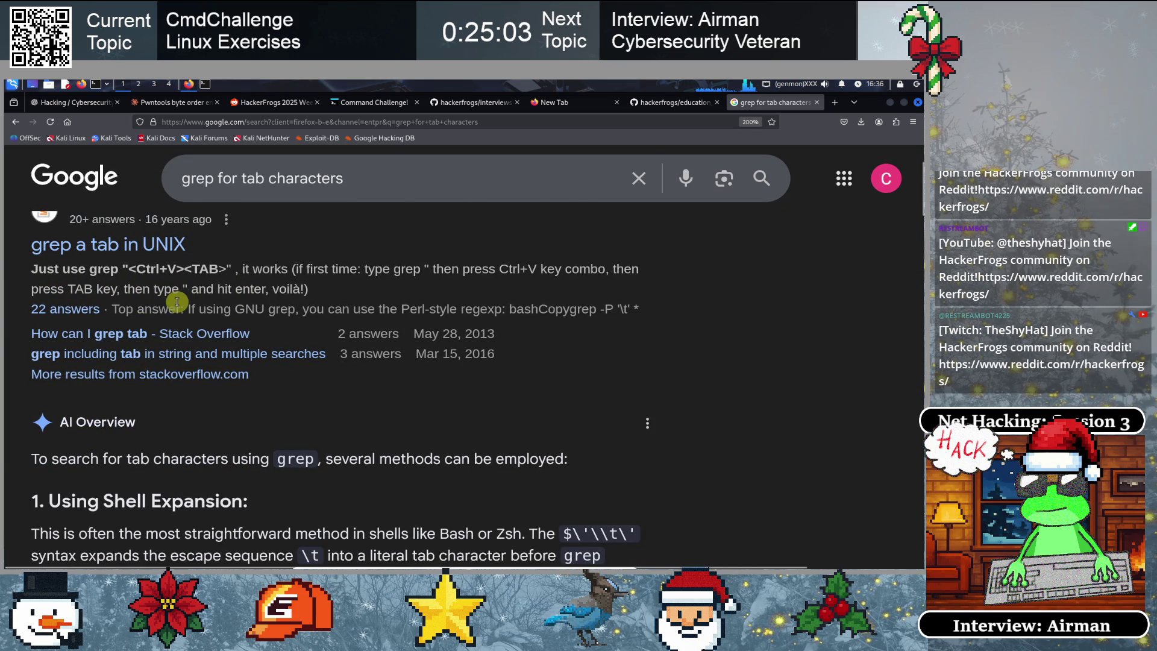
scroll(177, 301, down, 4)
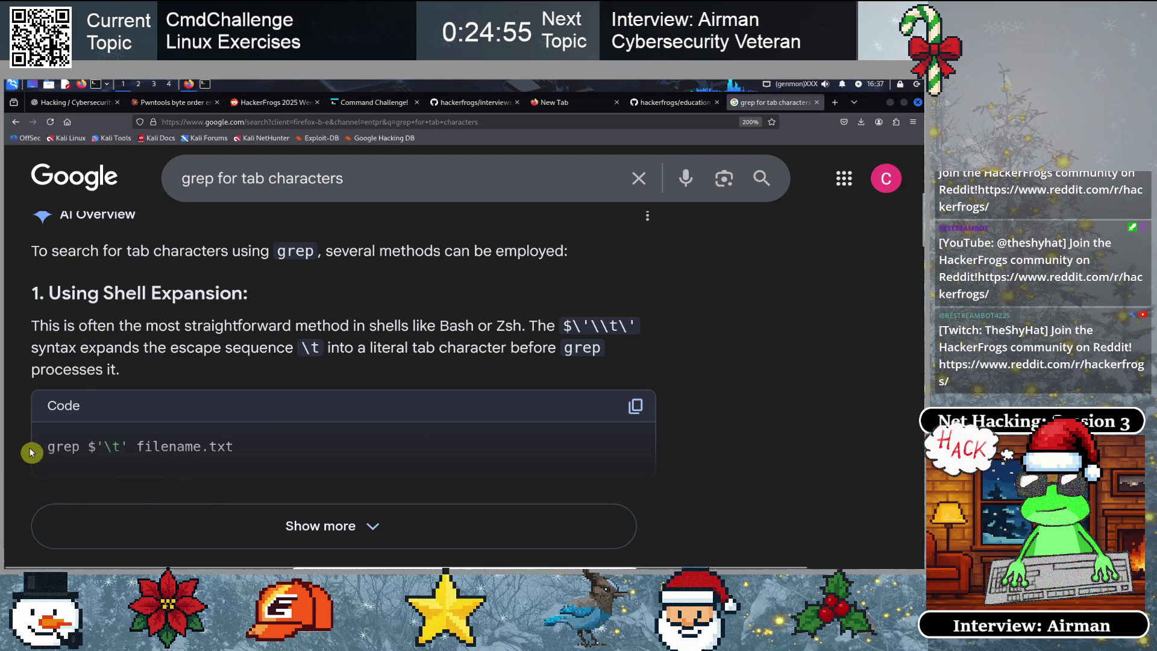
click(224, 511)
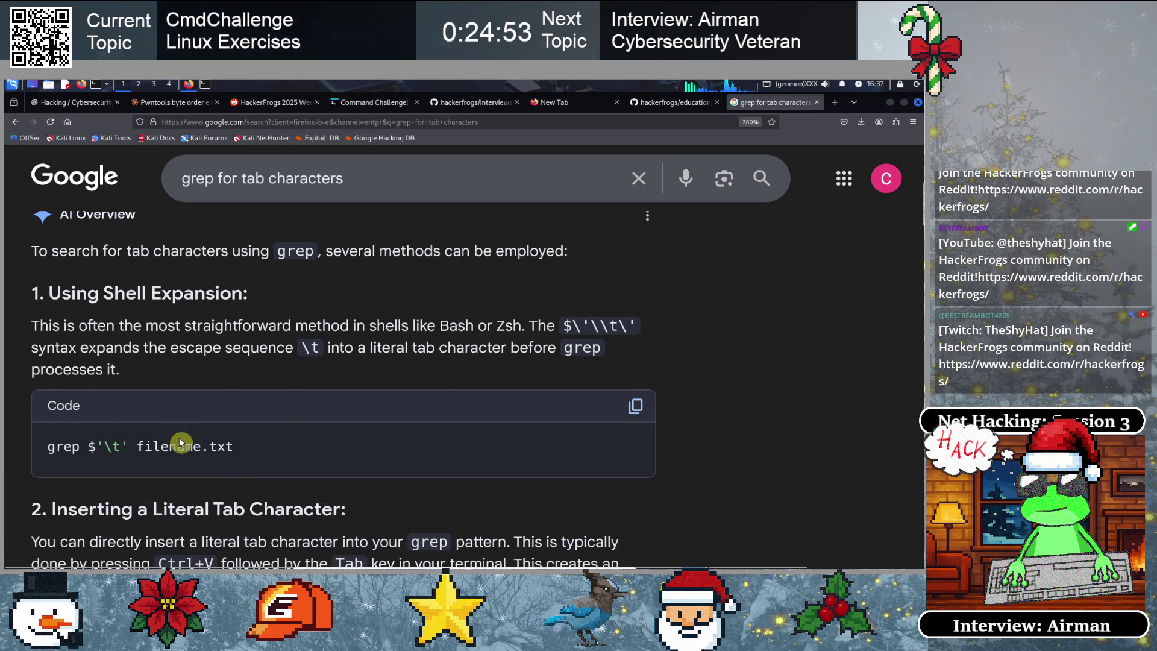
scroll(87, 398, down, 2)
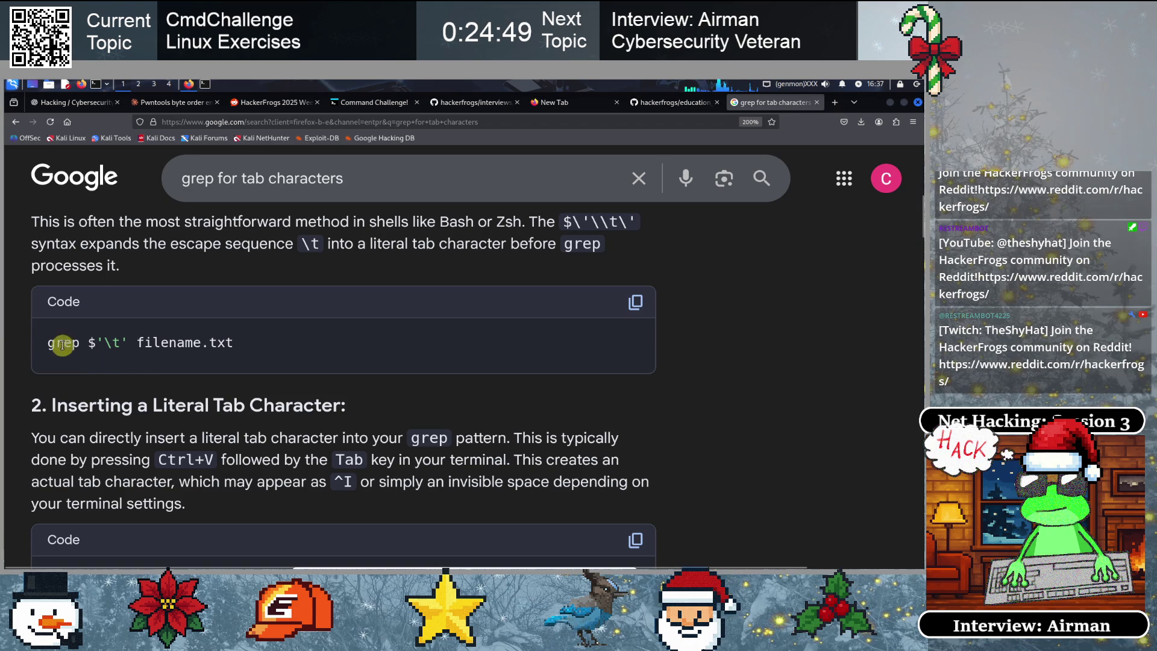
mouse_move(48, 343)
mouse_down()
mouse_move(124, 342)
mouse_move(124, 358)
mouse_up()
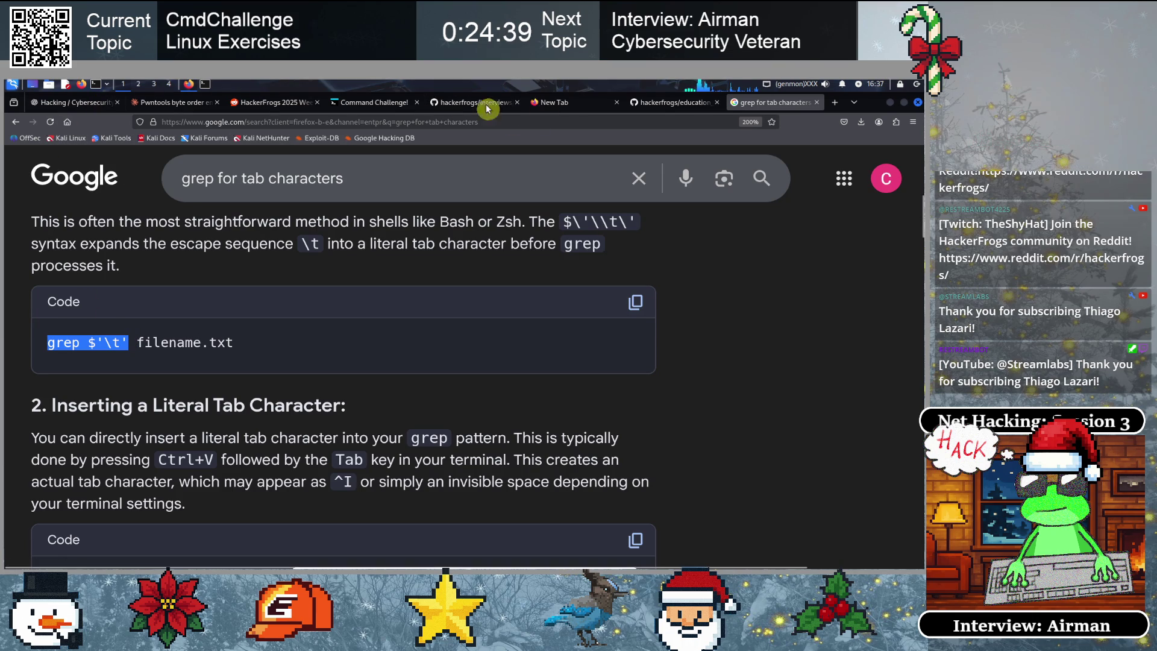
click(365, 103)
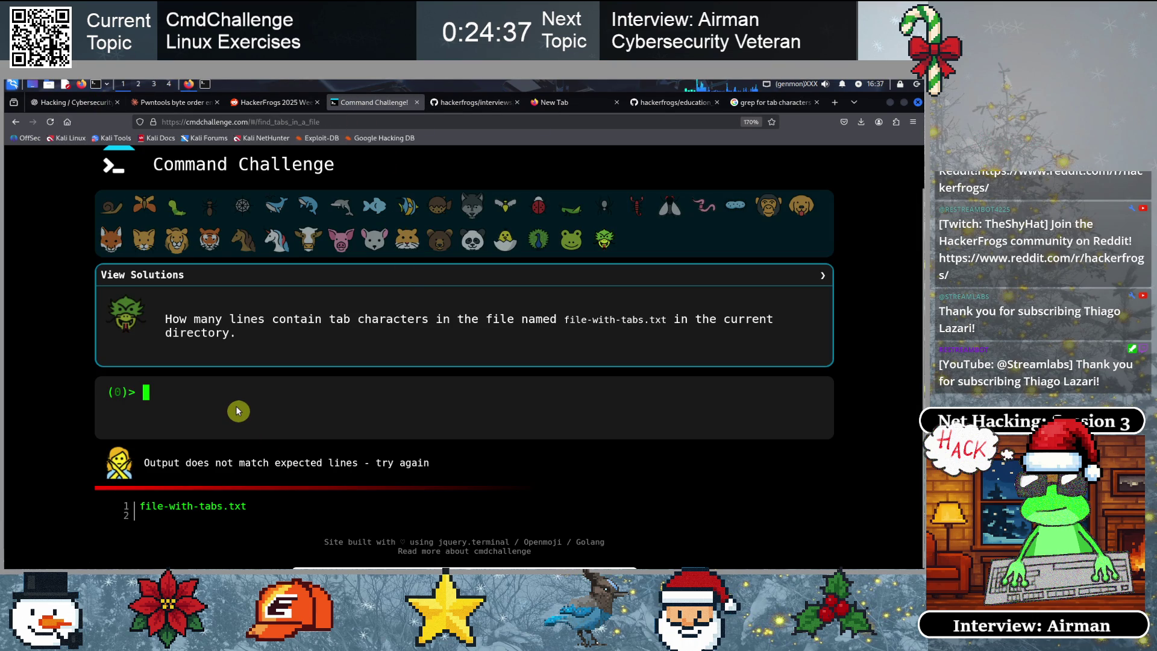
Run grep $'\t' file-with-tabs.txt, then submit it piped to wc -l as the accepted count.
text(grep $'	')
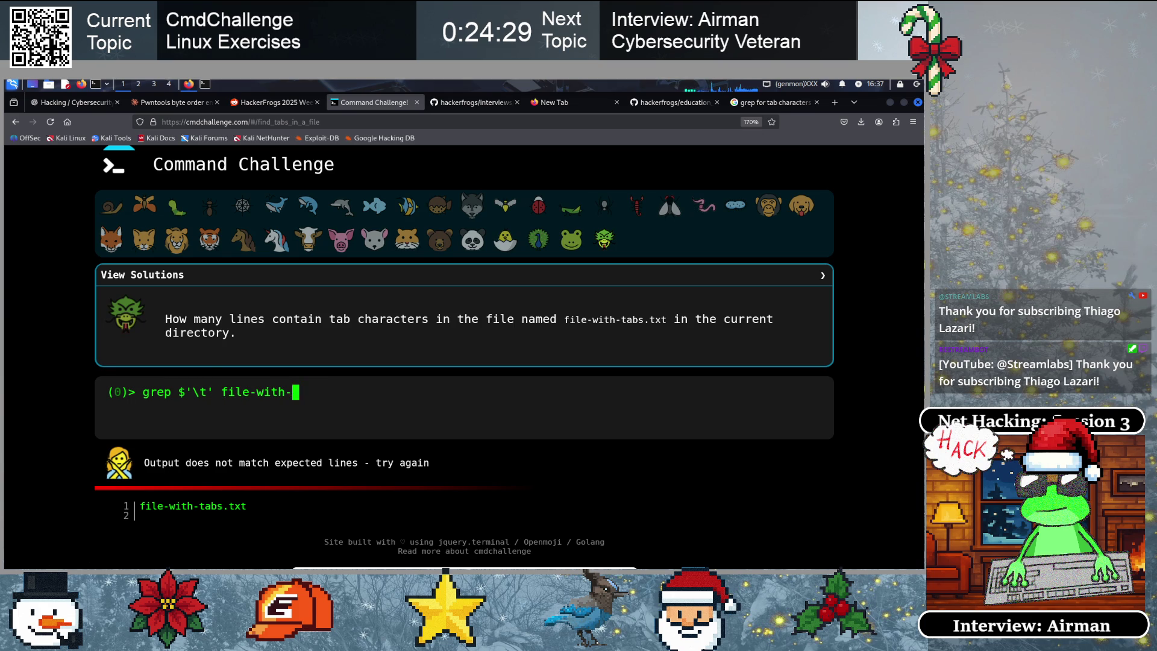
key(Return)
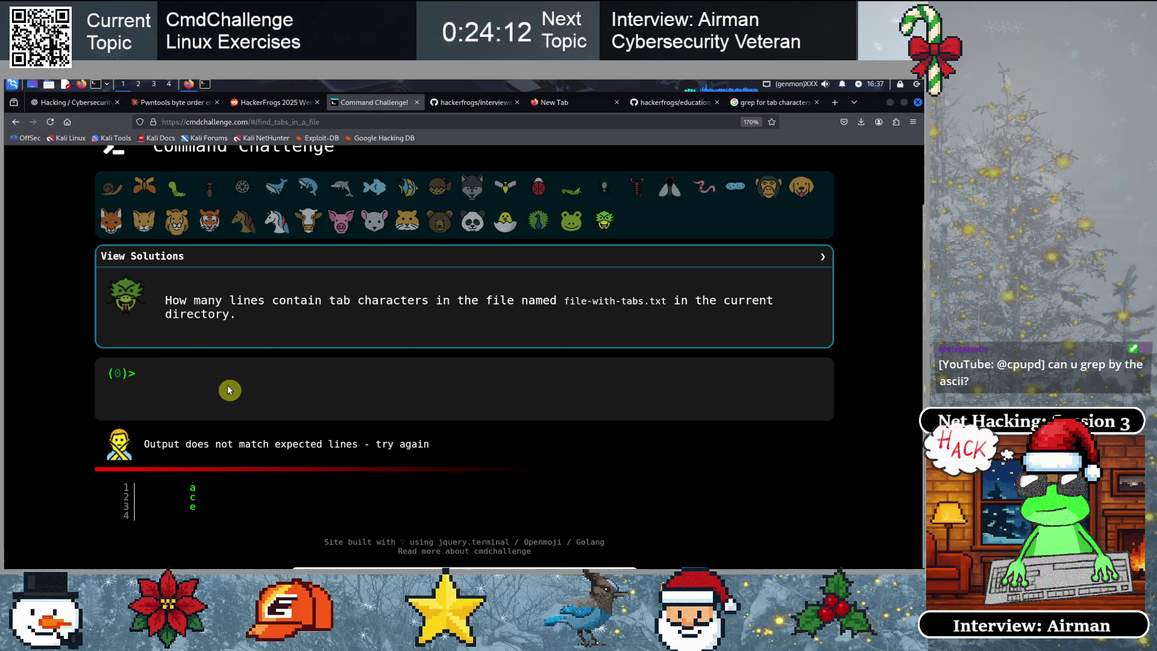
key(Up)
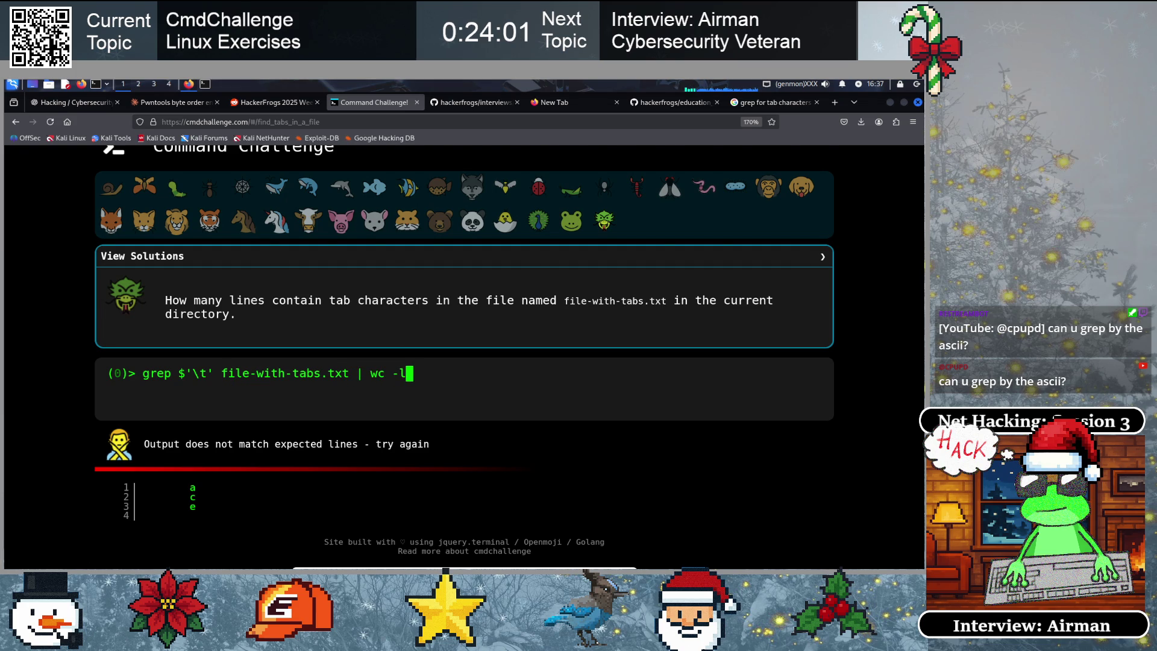
key(Return)
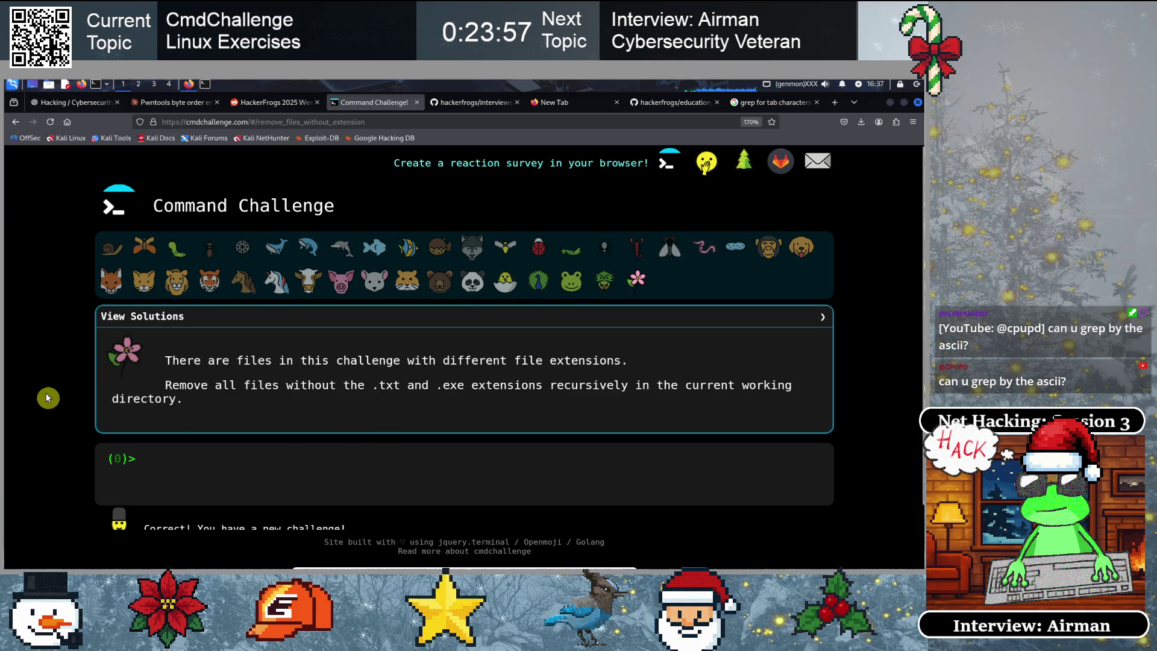
key(Up)
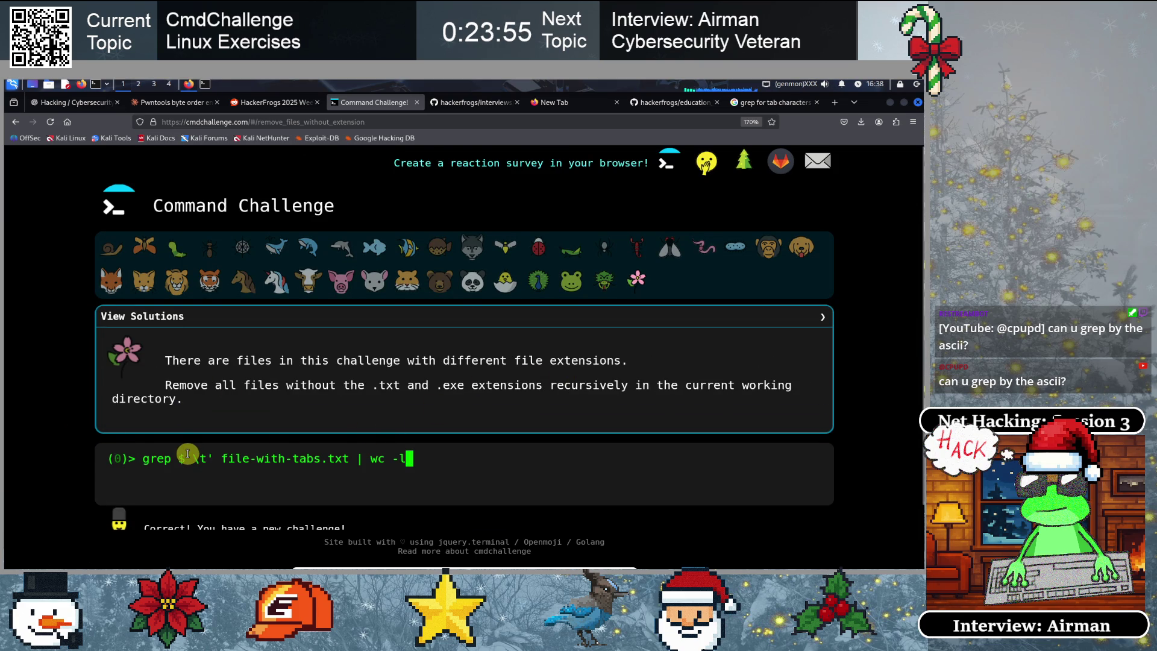
Select and copy the recalled grep $'\t' file-with-tabs.txt | wc -l command, then deselect it.
drag(145, 459, 403, 458)
right_click(378, 457)
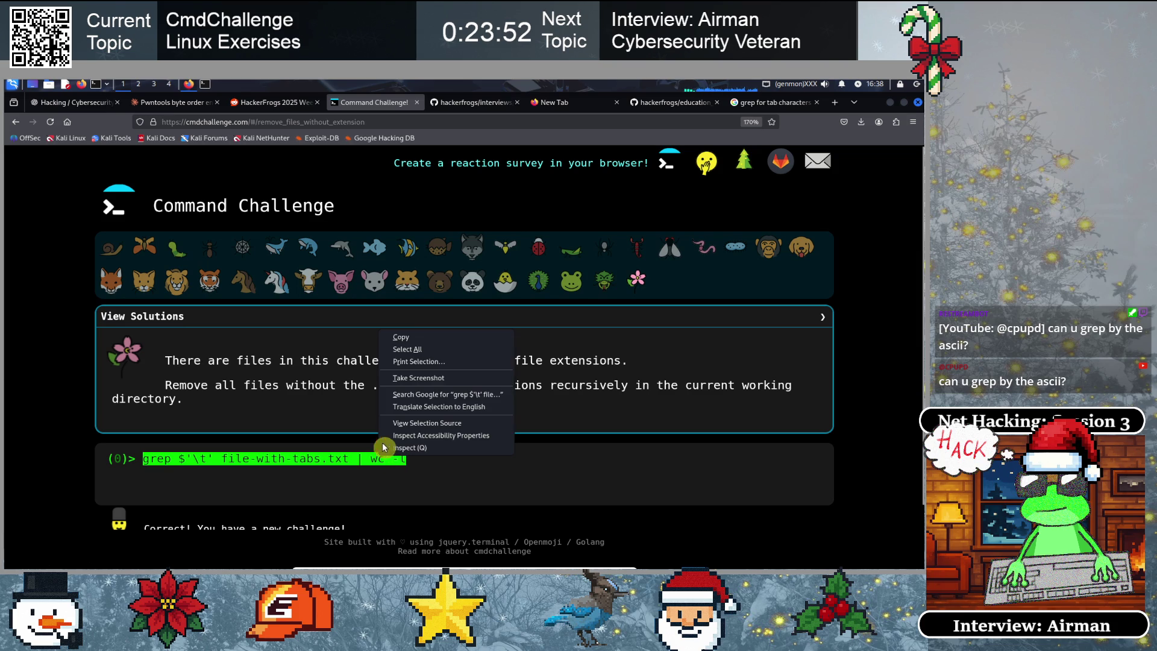
click(405, 336)
click(191, 382)
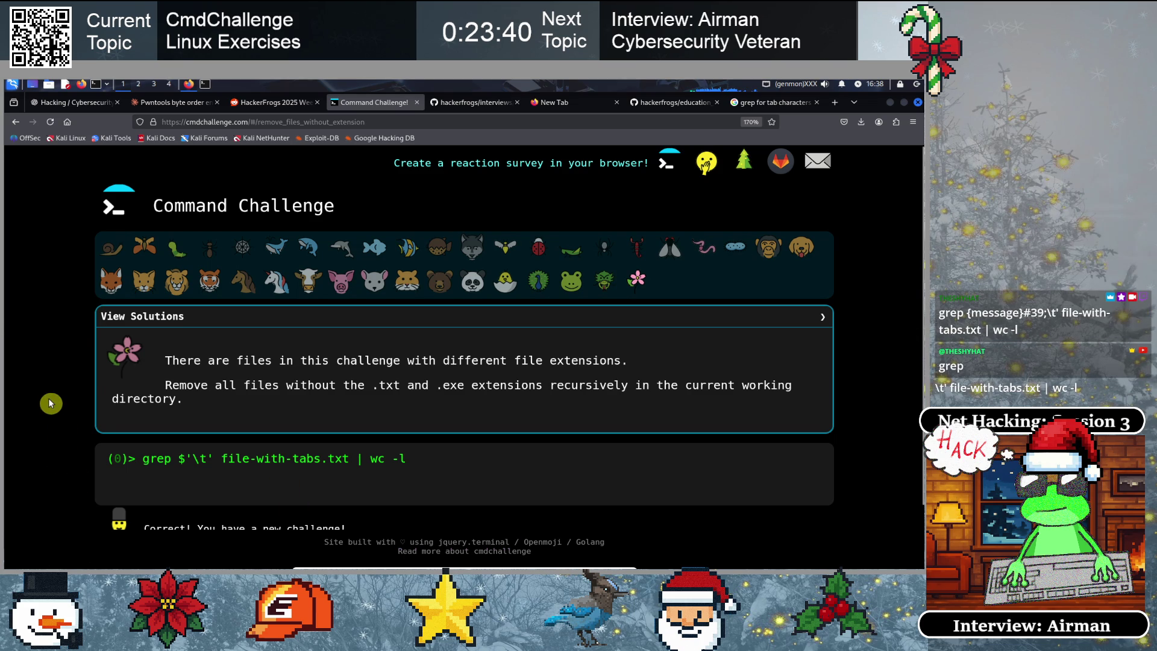
click(783, 103)
Search Google images for 'ascii table' and open the ASCII memorization article.
triple_click(303, 178)
text(ascii table)
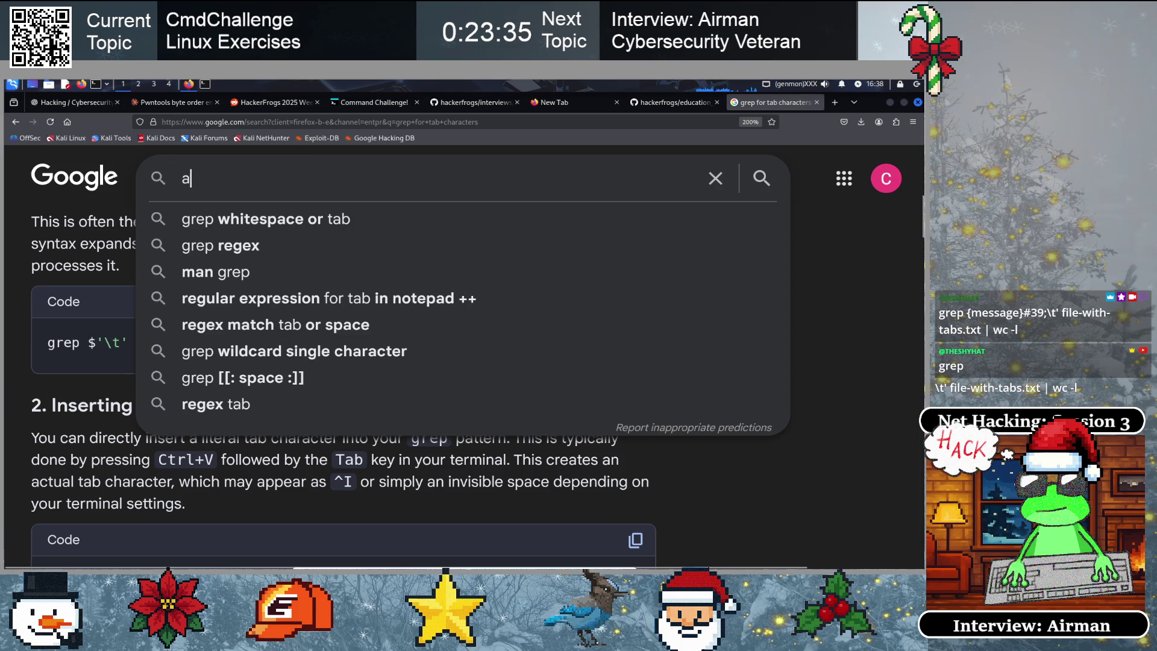
key(Return)
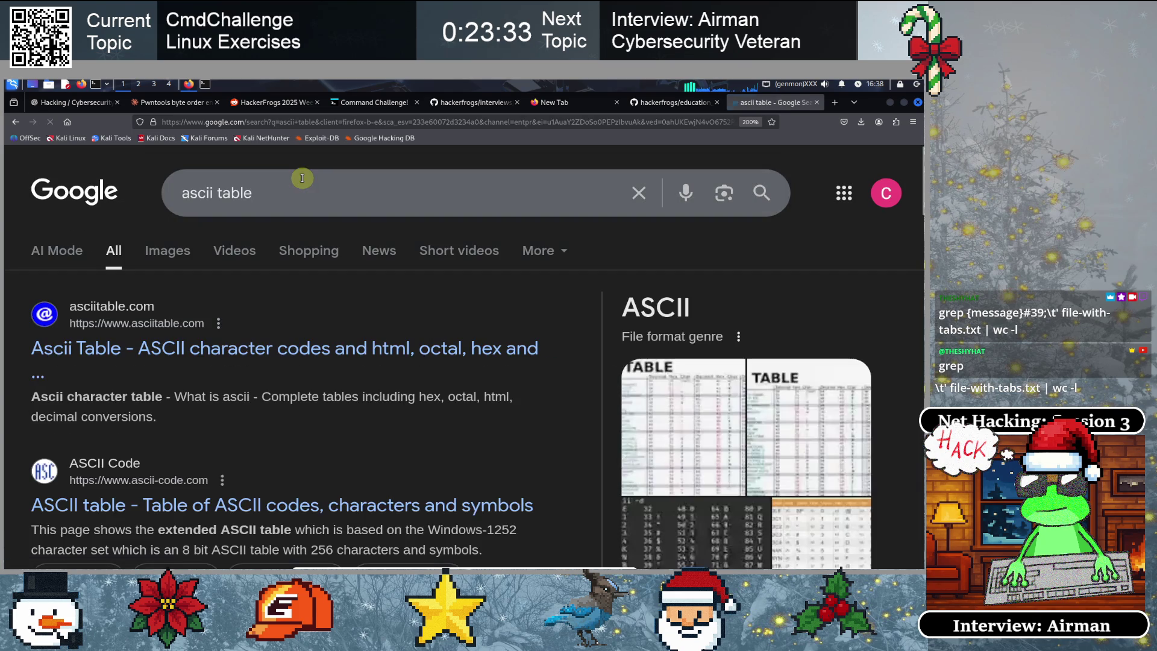
click(163, 252)
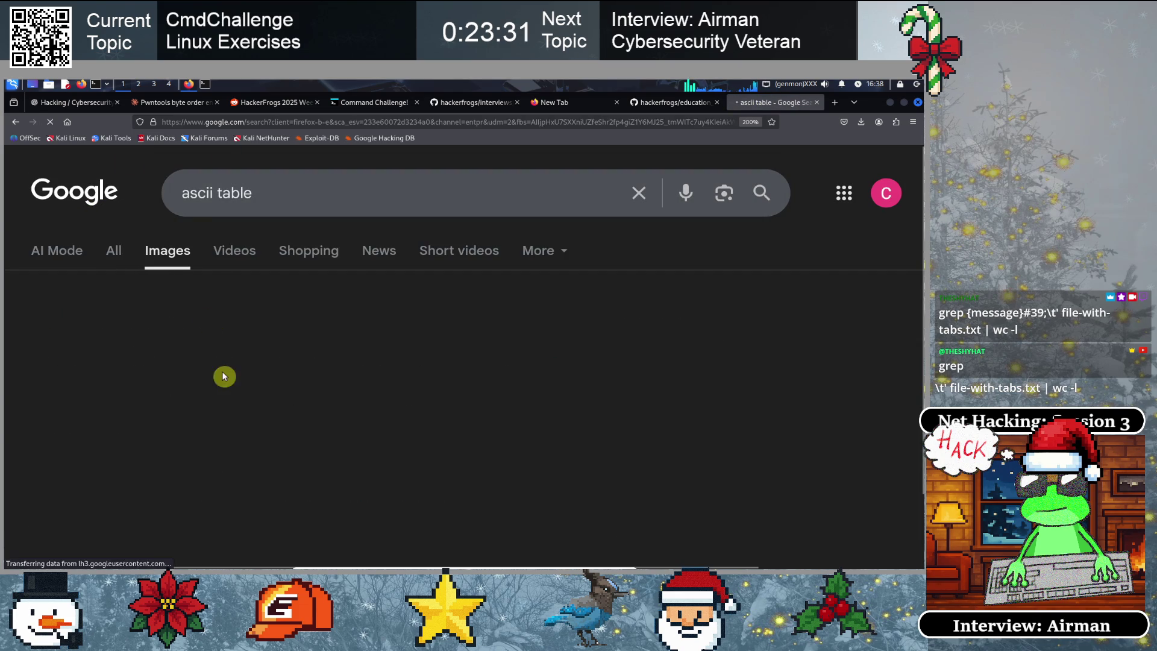
scroll(114, 349, down, 2)
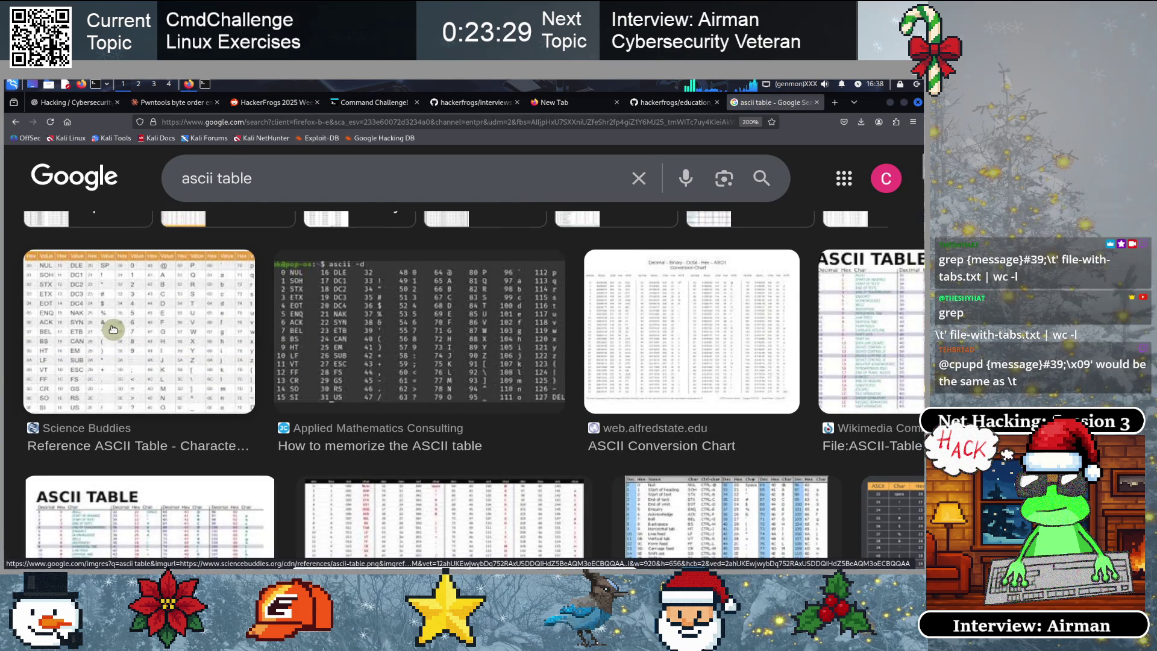
click(118, 327)
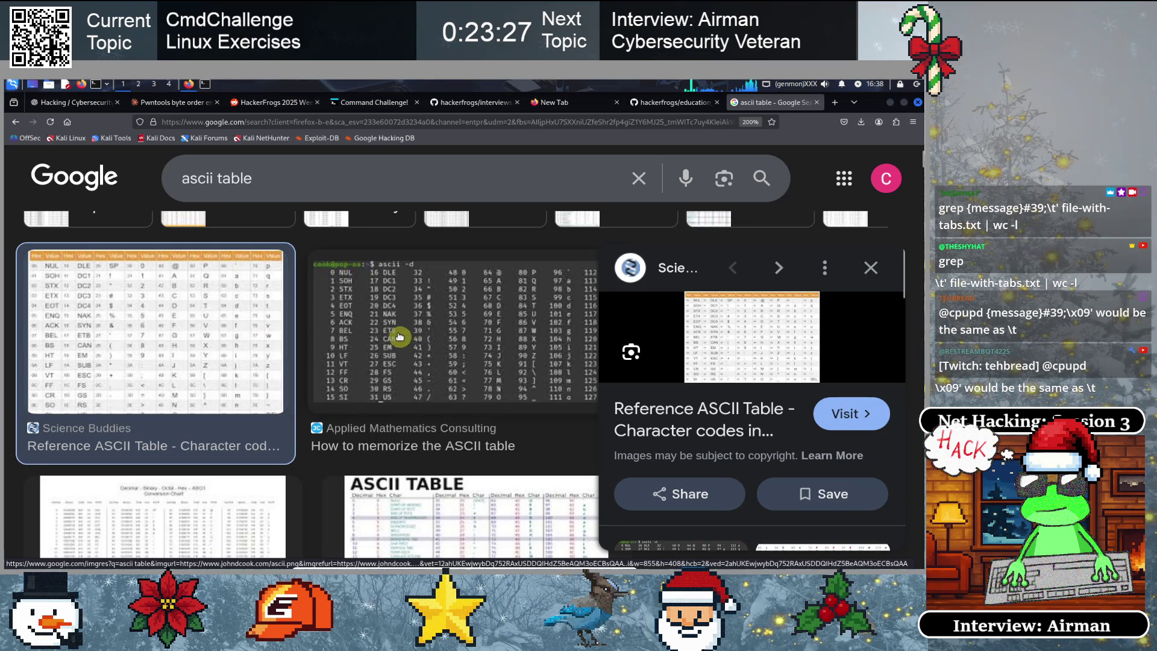
click(408, 337)
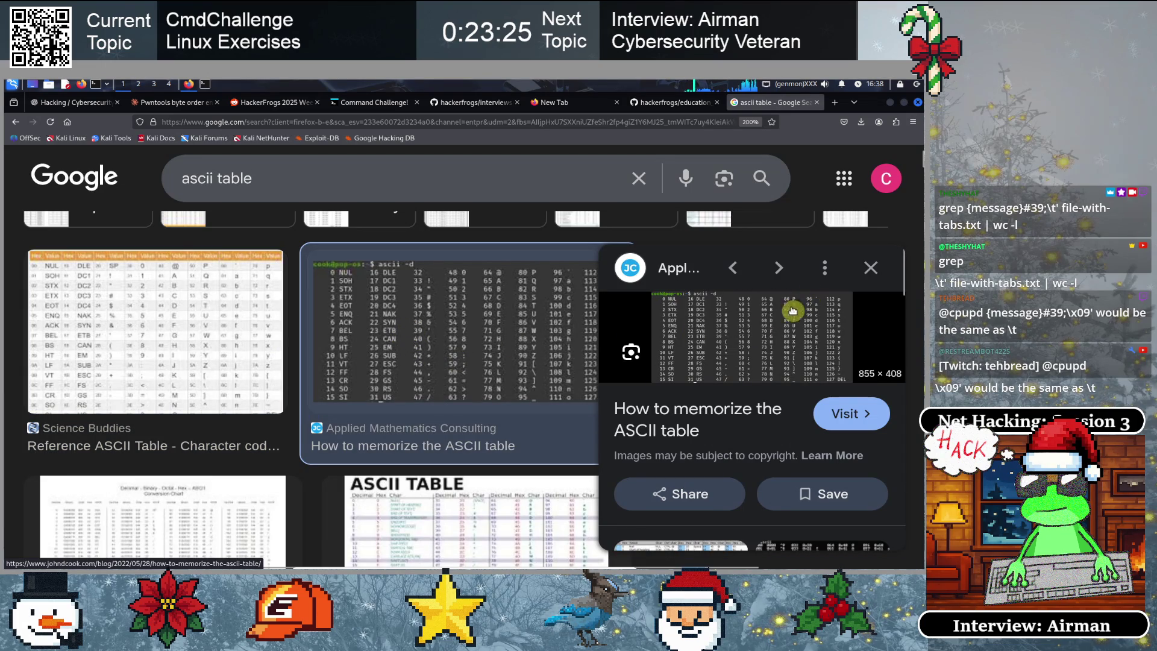
click(847, 414)
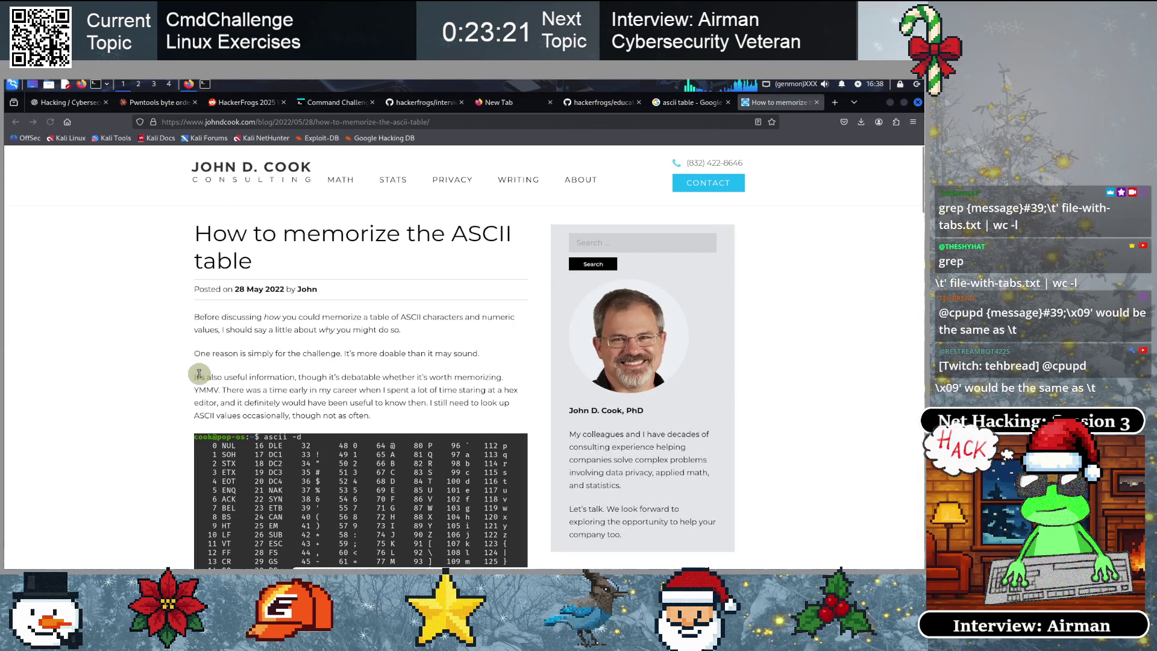
View the ASCII table image on its own at 150% zoom, then go back to Command Challenge.
scroll(287, 382, down, 3)
right_click(334, 365)
click(373, 375)
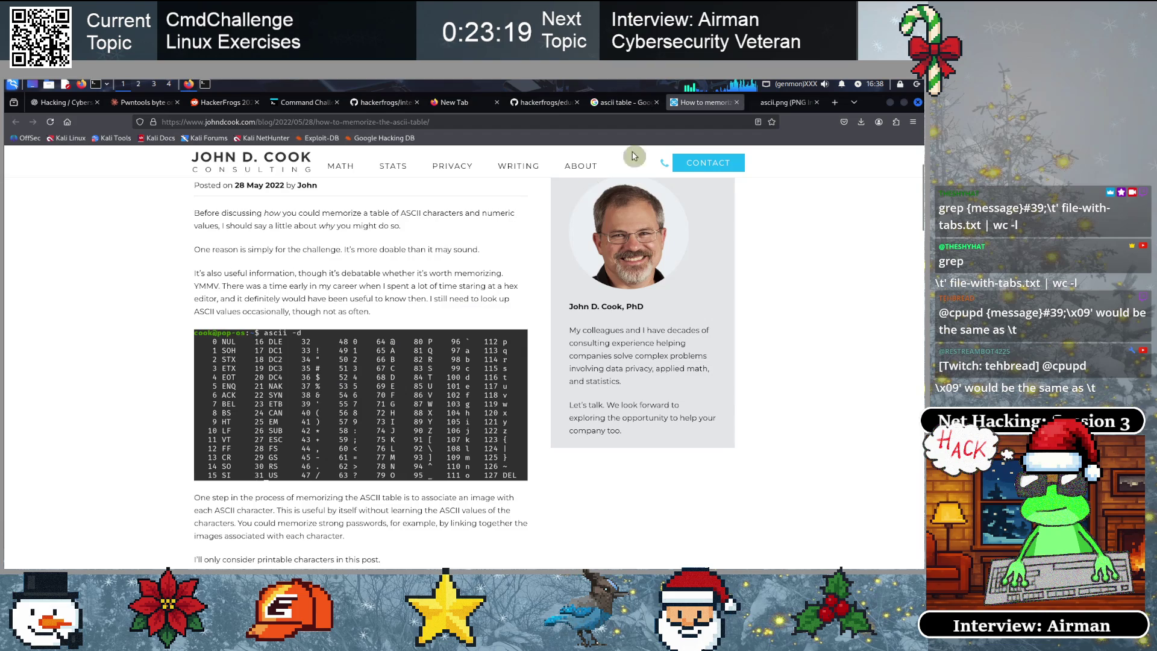
click(780, 107)
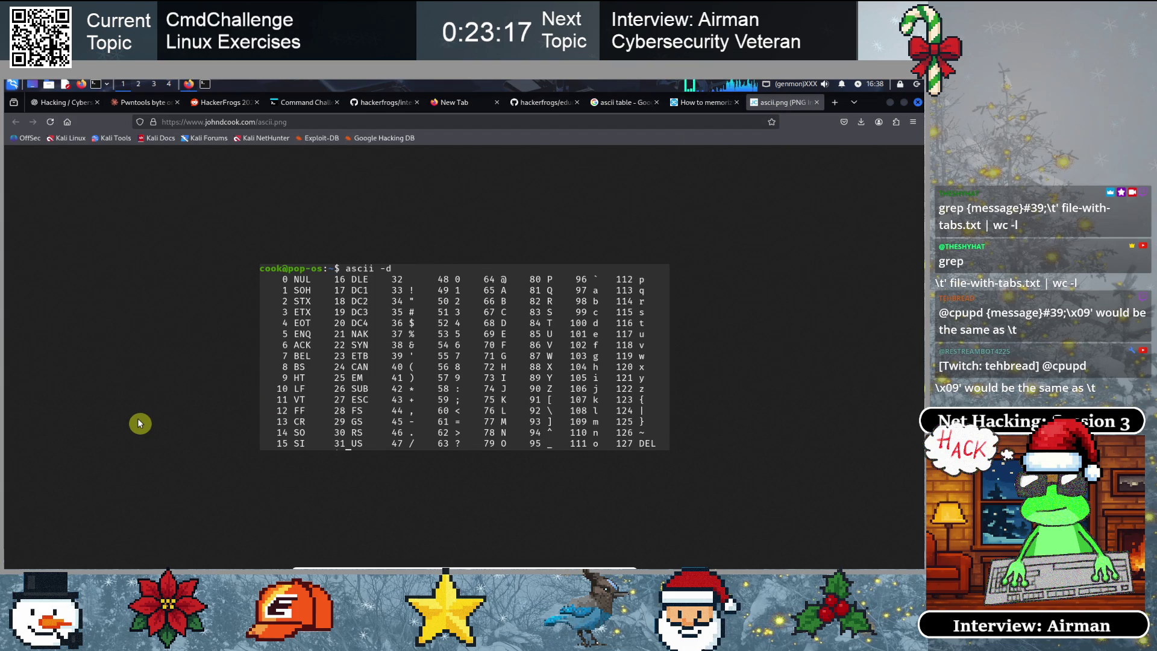
key(ctrl+plus)
key(ctrl+plus)
key(ctrl+plus)
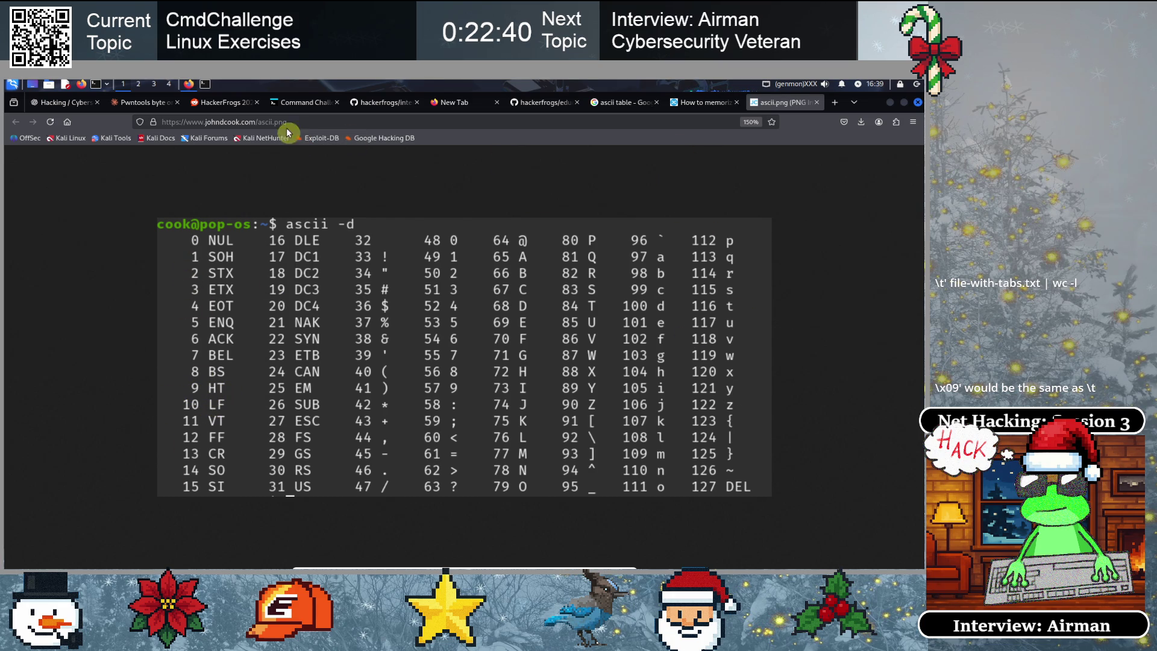
click(303, 102)
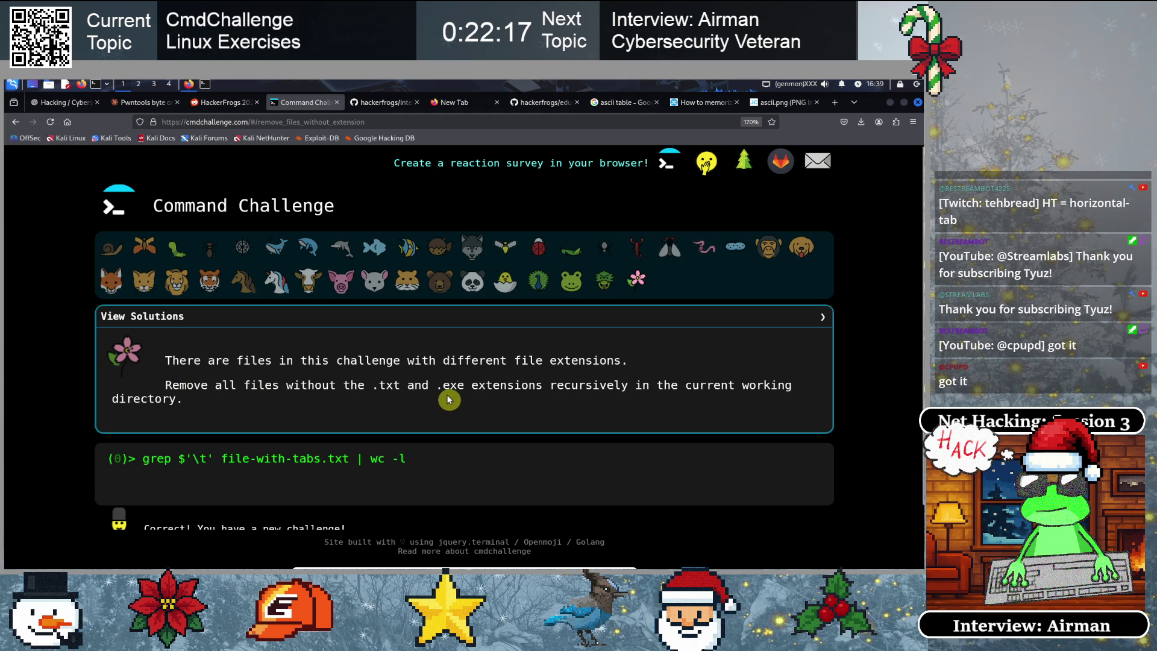
Submit an empty attempt at the remove-files puzzle and read the failure: 12 files present, 4 expected.
drag(179, 360, 627, 362)
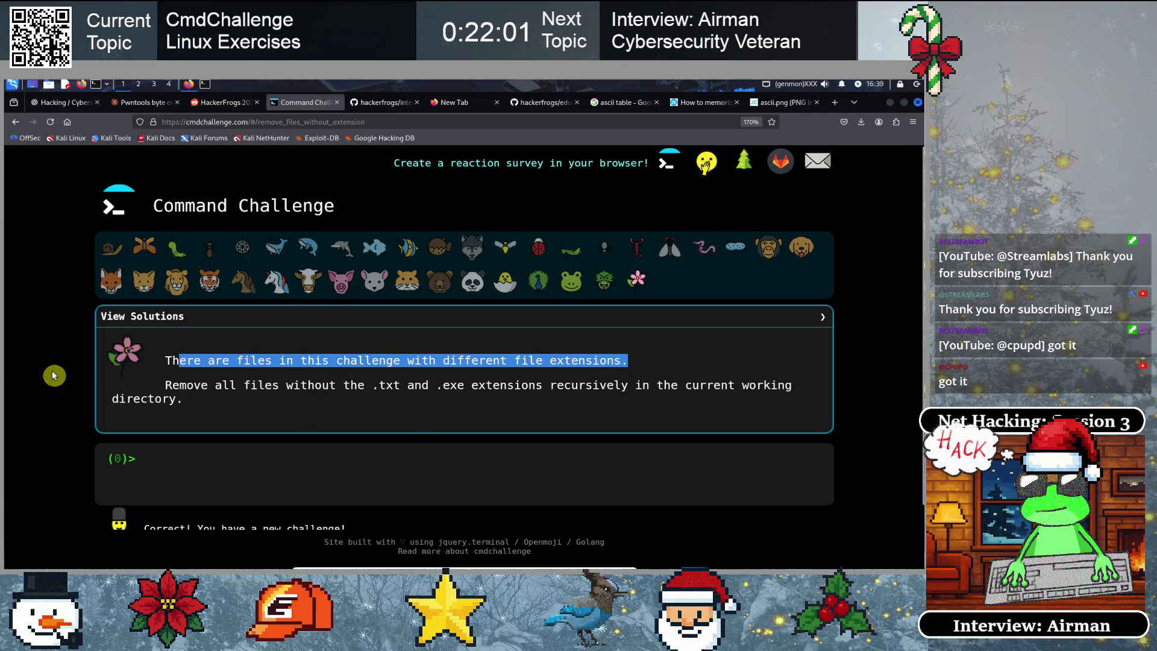
scroll(52, 368, down, 2)
click(194, 395)
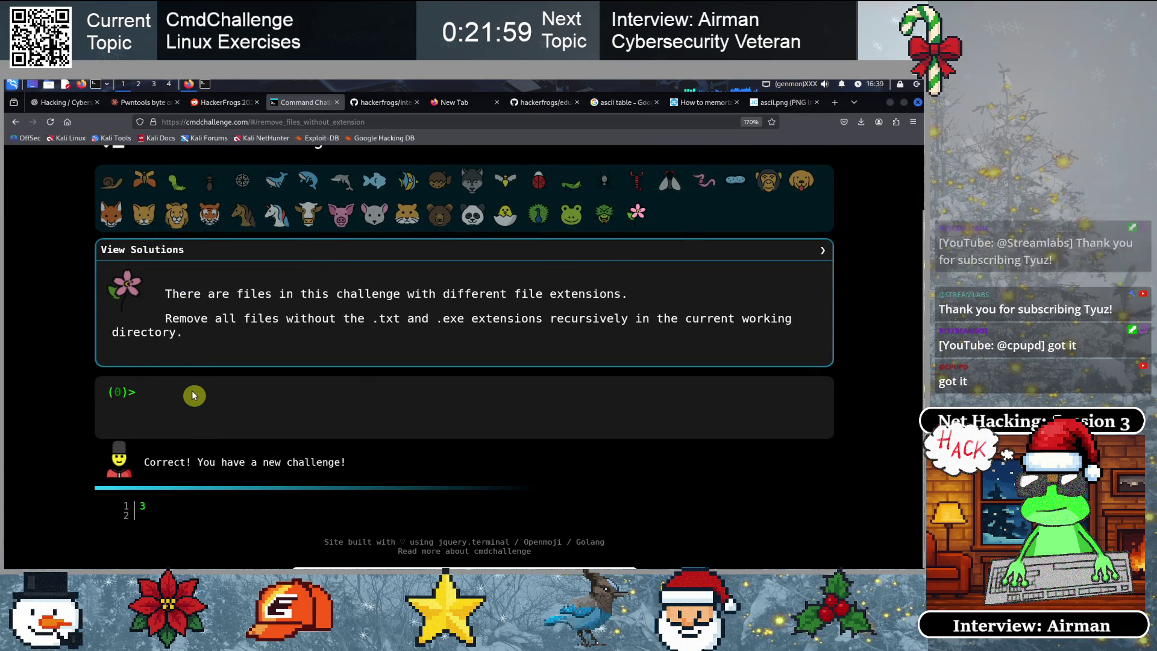
key(Return)
scroll(83, 365, down, 2)
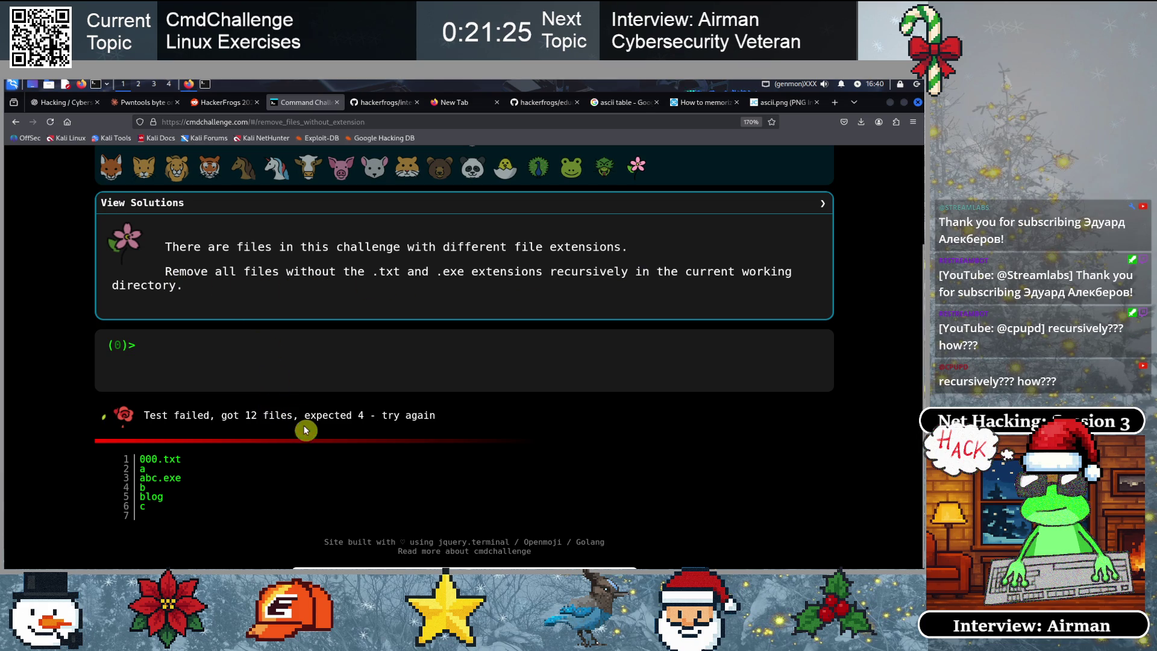
click(266, 345)
List the puzzle directory, showing folders a, b, c and files 000.txt, abc.exe, blog, then begin a find command.
text(ls -)
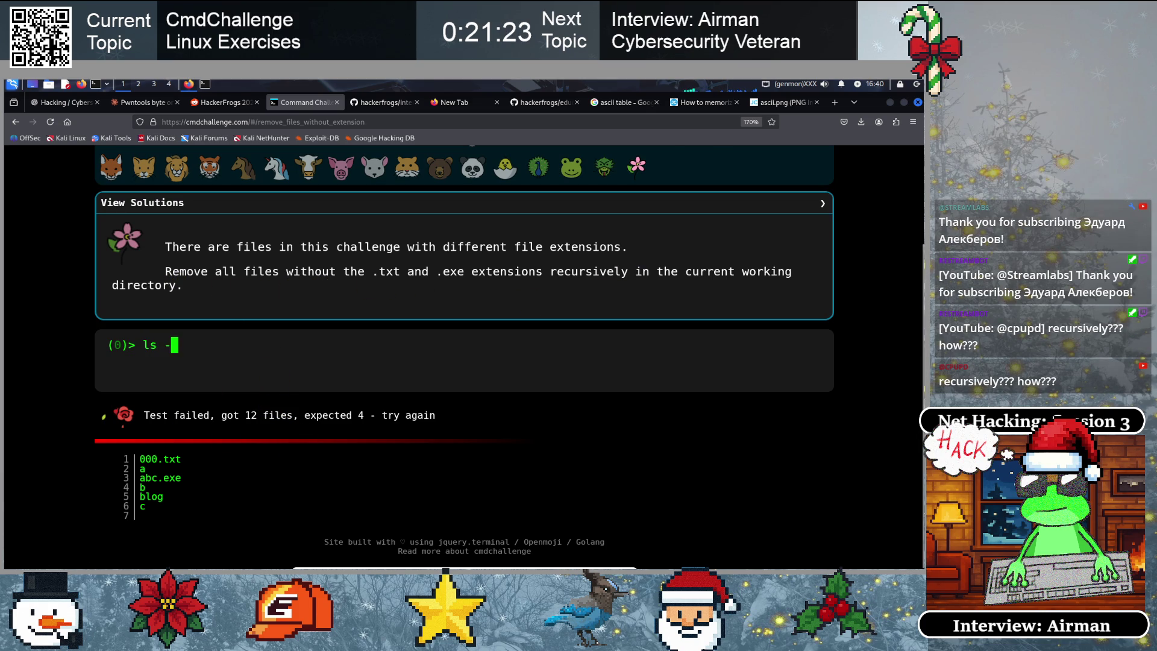
key(Return)
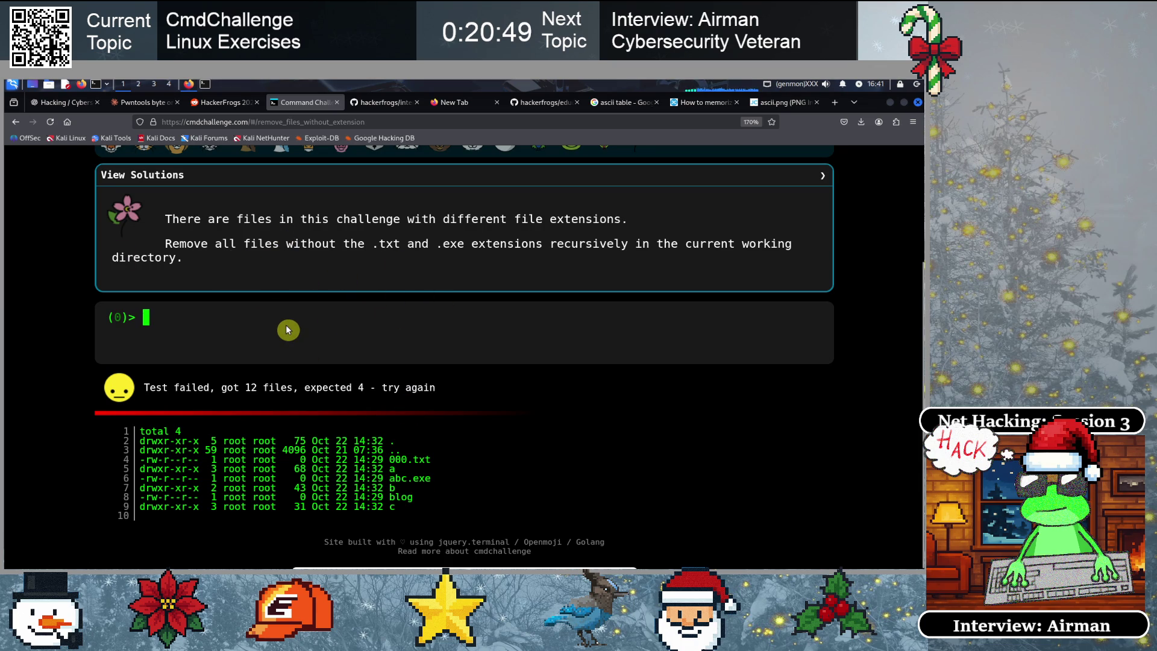
text(find .)
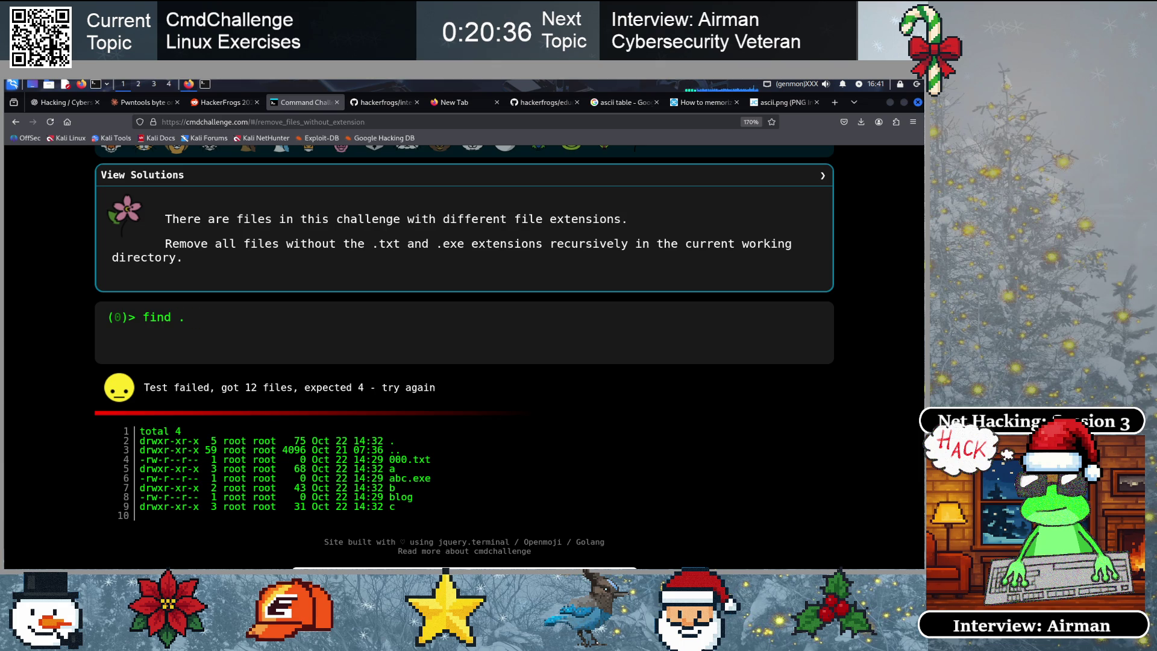
text(e)
Google 'linux find file without txt extension' to learn find . -type f -not -name "*.txt".
click(782, 103)
click(405, 122)
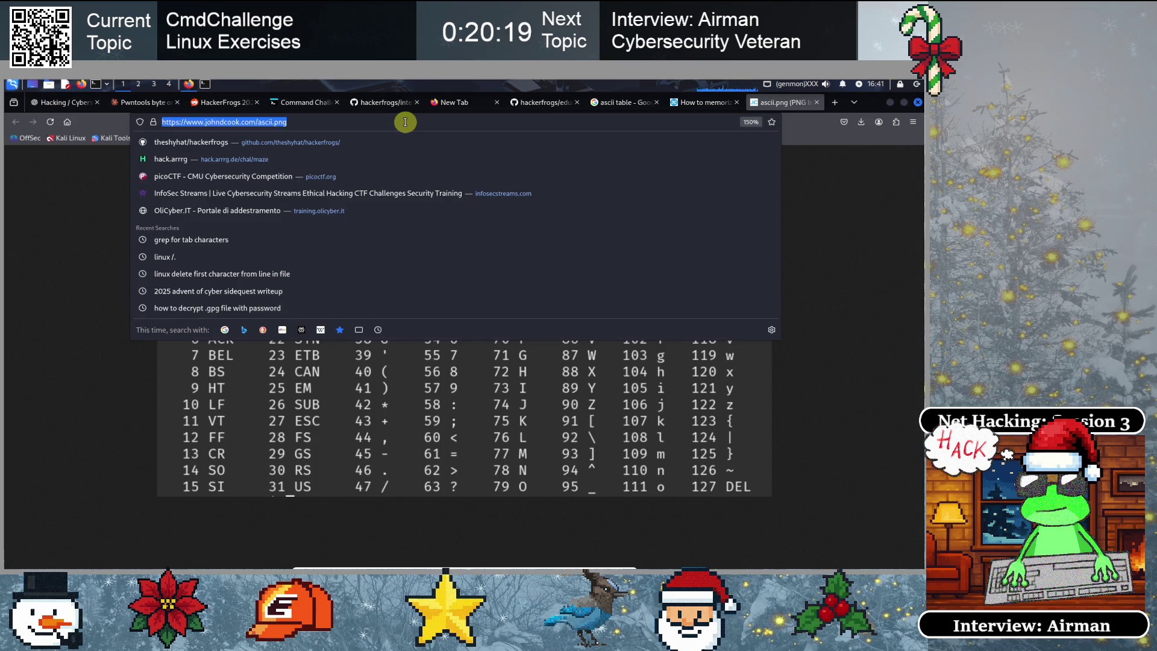
text(linux)
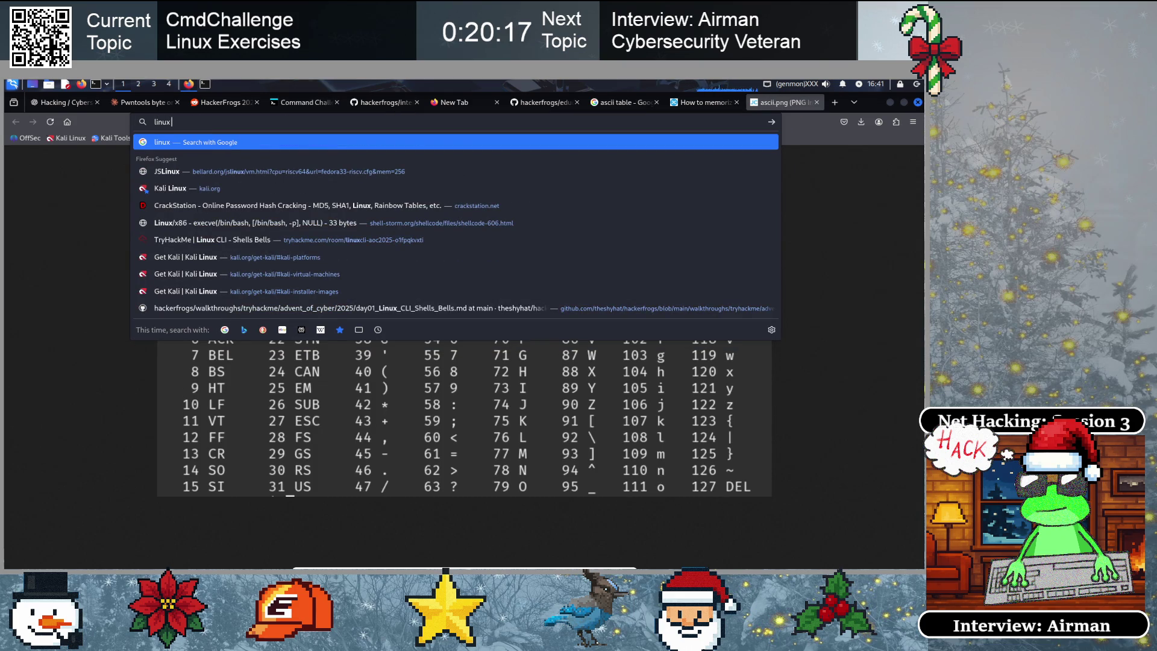
text( find file without t)
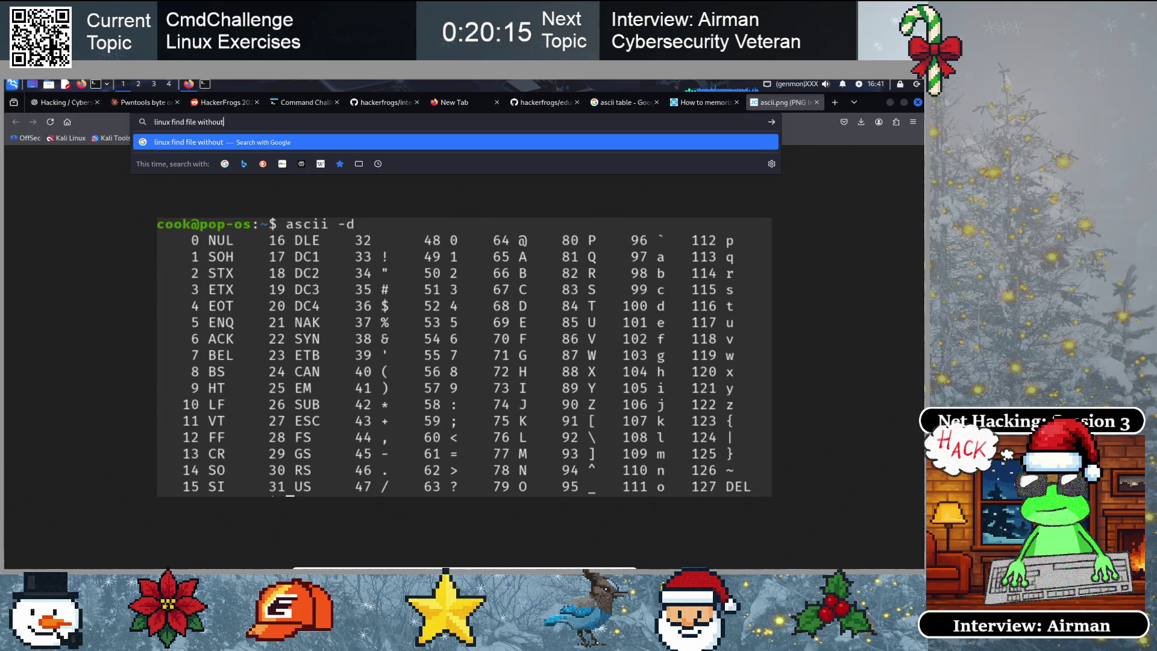
text(xt e)
text(xtension)
key(Return)
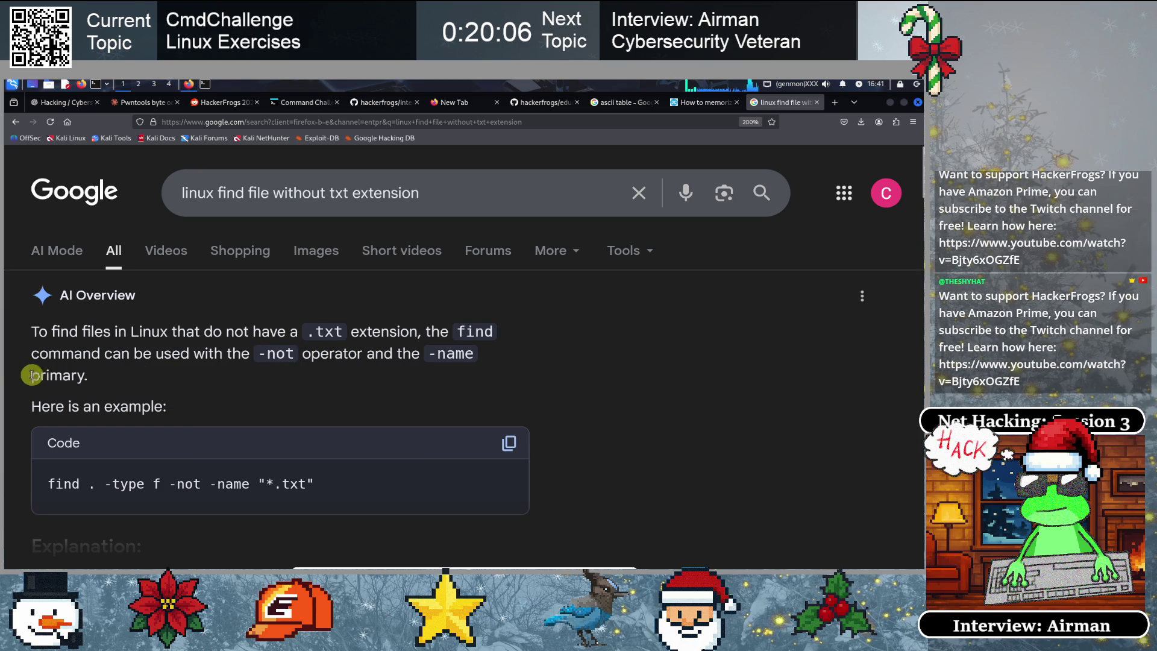
scroll(217, 369, down, 3)
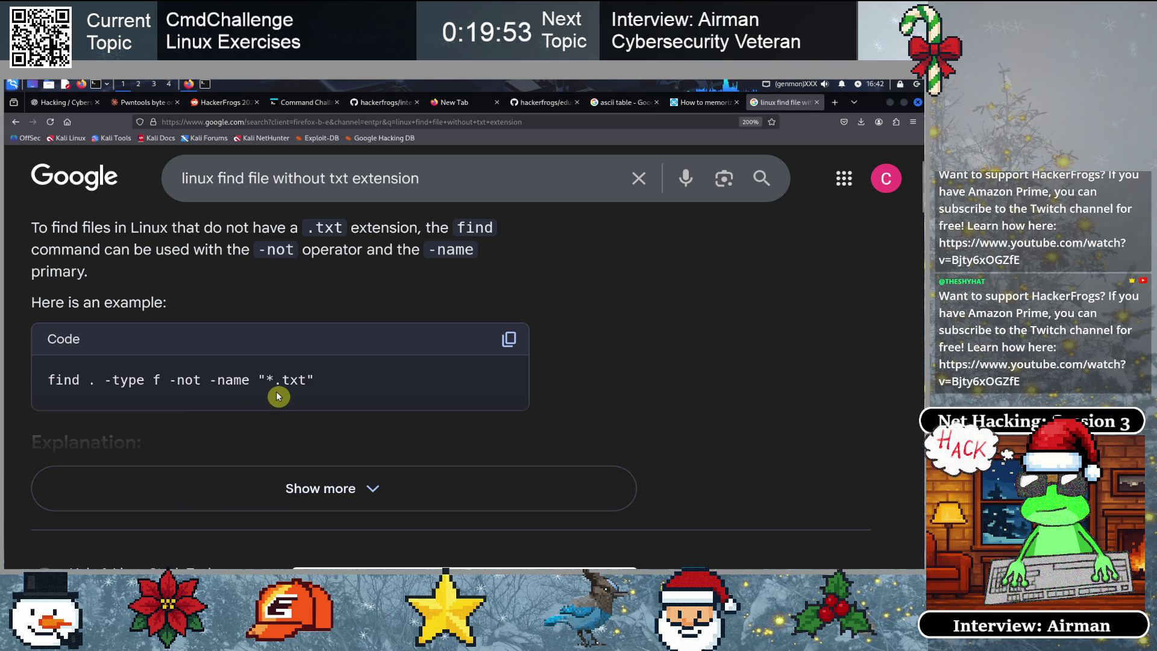
click(319, 105)
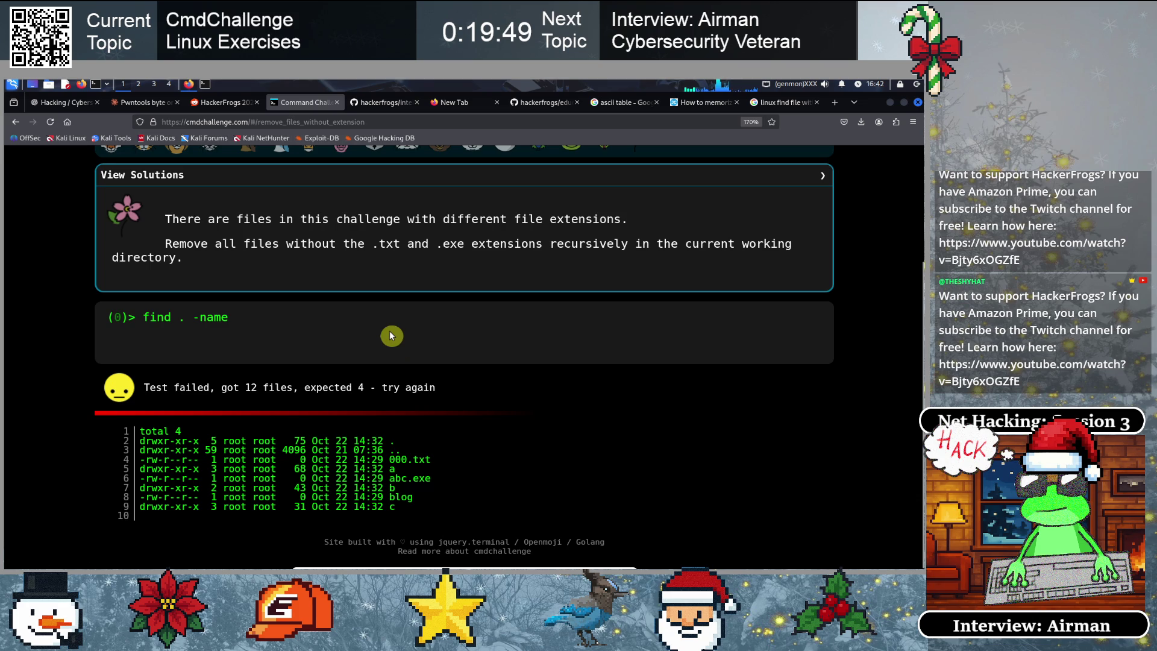
Run find . -type f -name -not "*.txt", which fails with 'paths must precede expression'.
text(-not "*.)
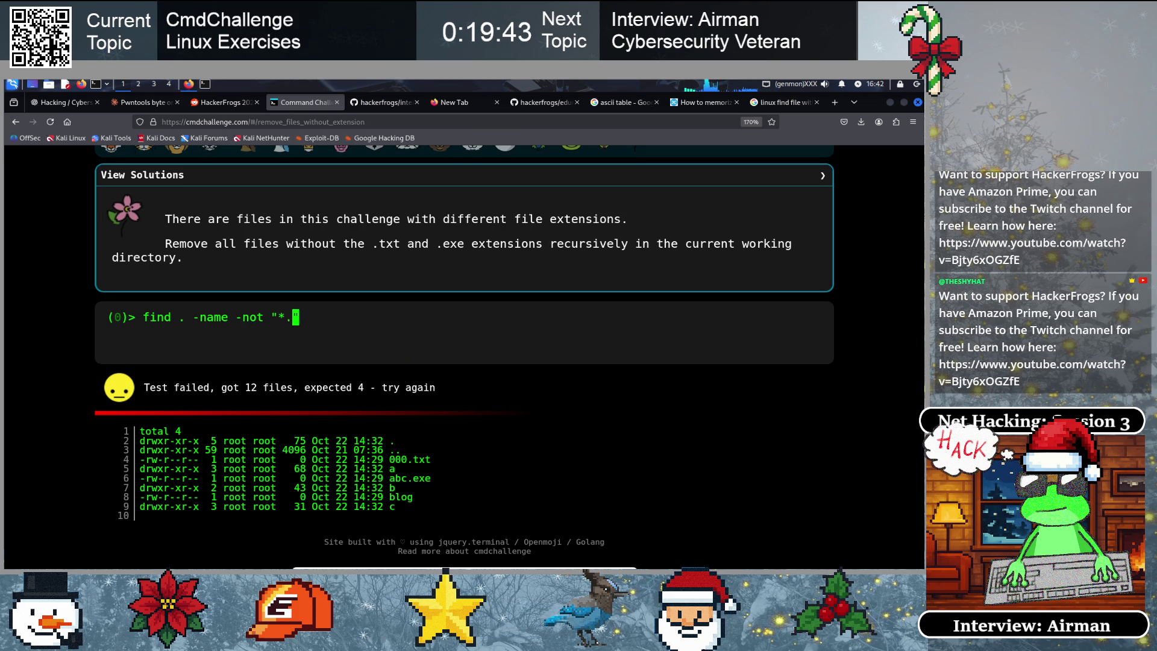
text(txt)
click(769, 104)
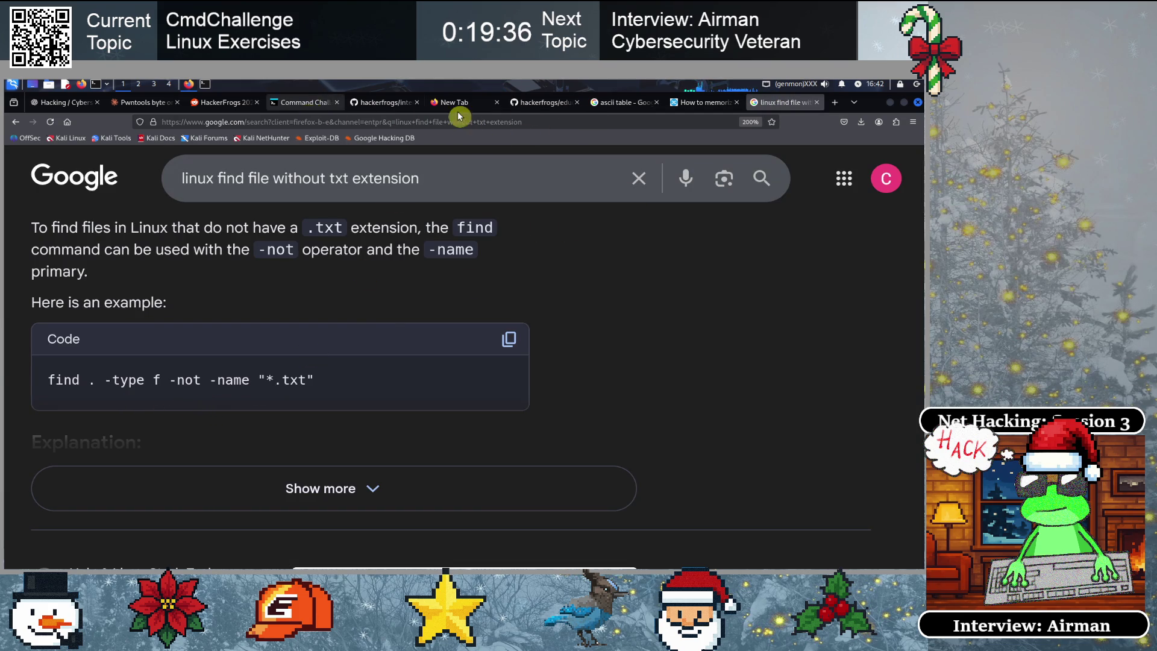
click(307, 102)
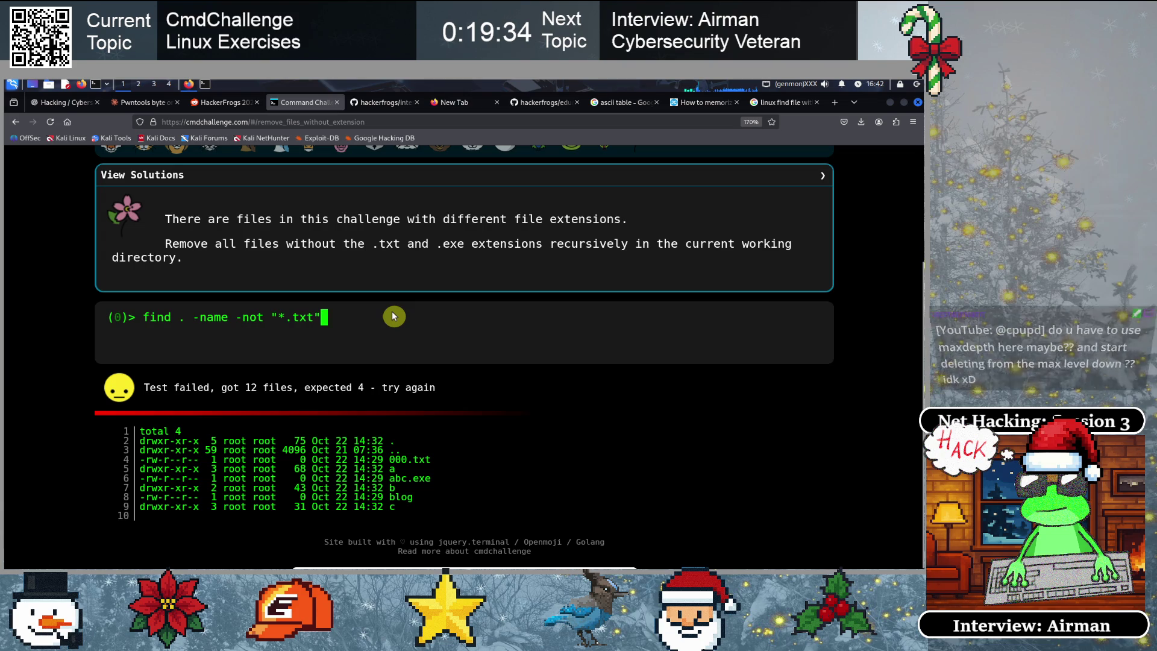
key(Left)
key(Left)
key(Left)
key(Left)
text(-)
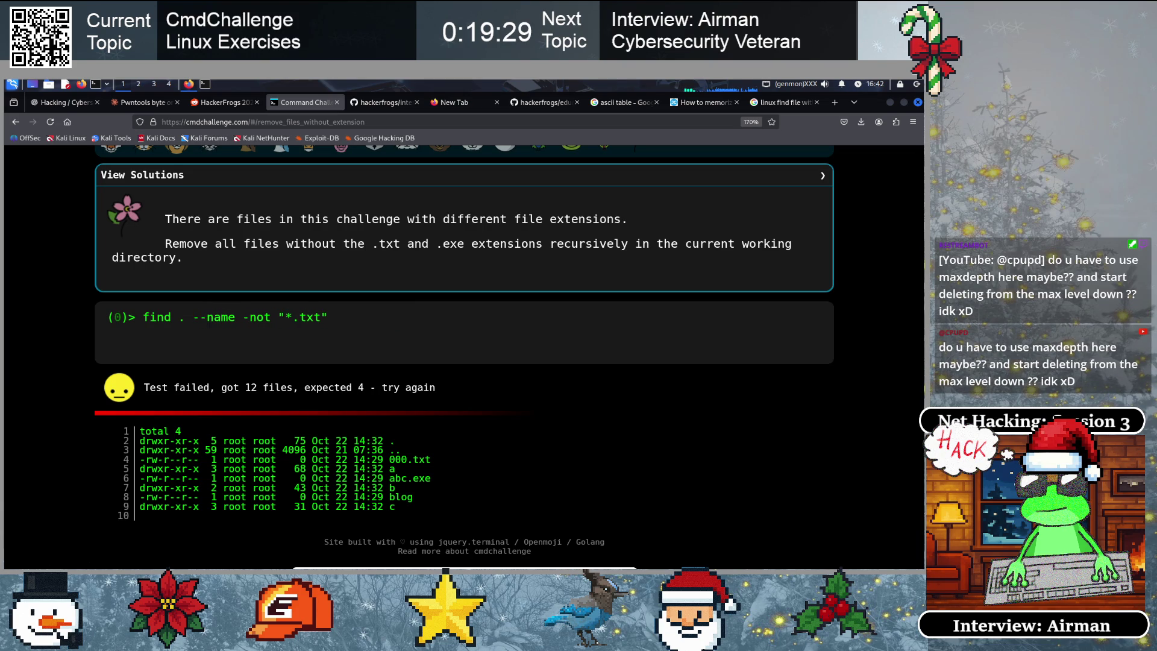
text(type f)
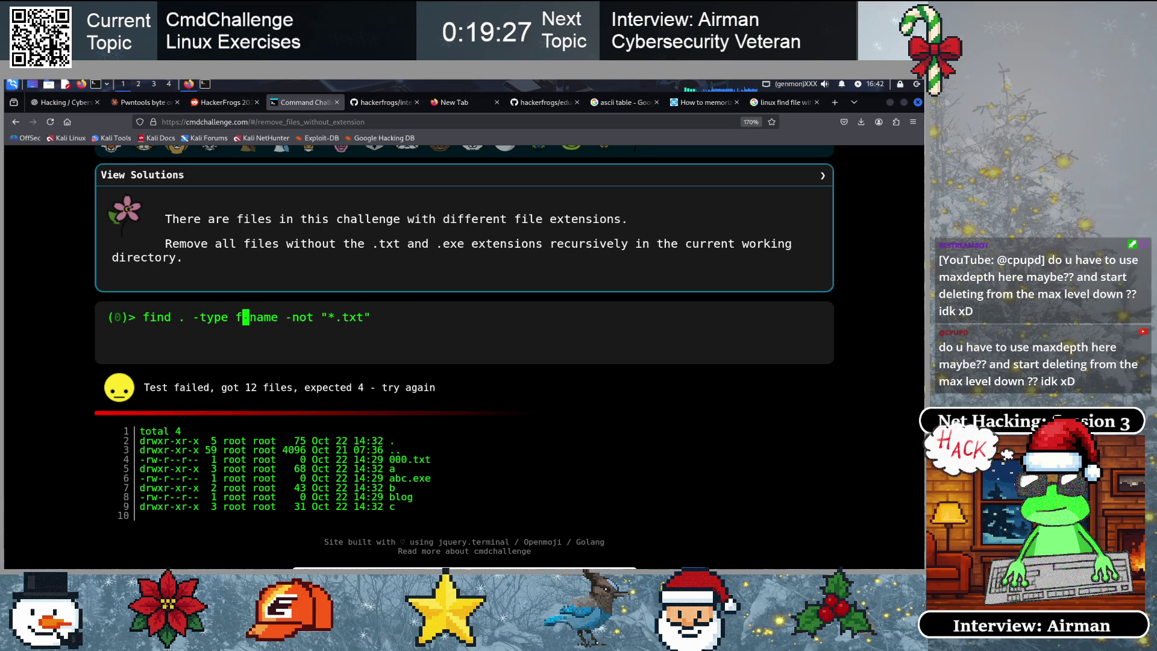
key(End)
key(Return)
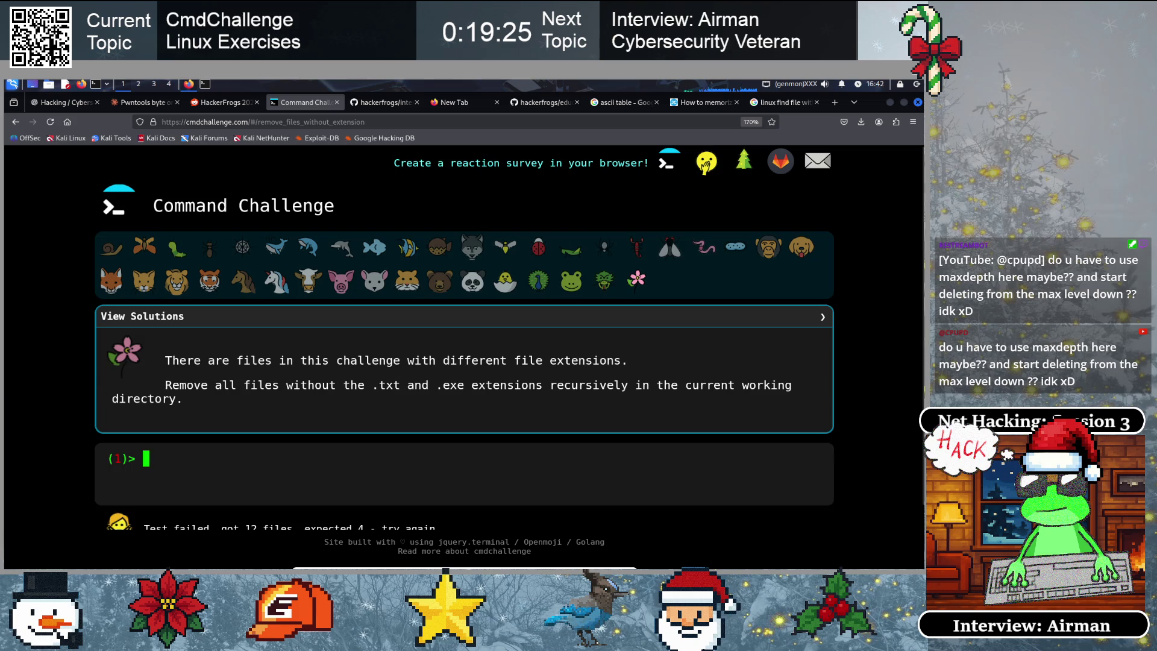
scroll(65, 429, down, 2)
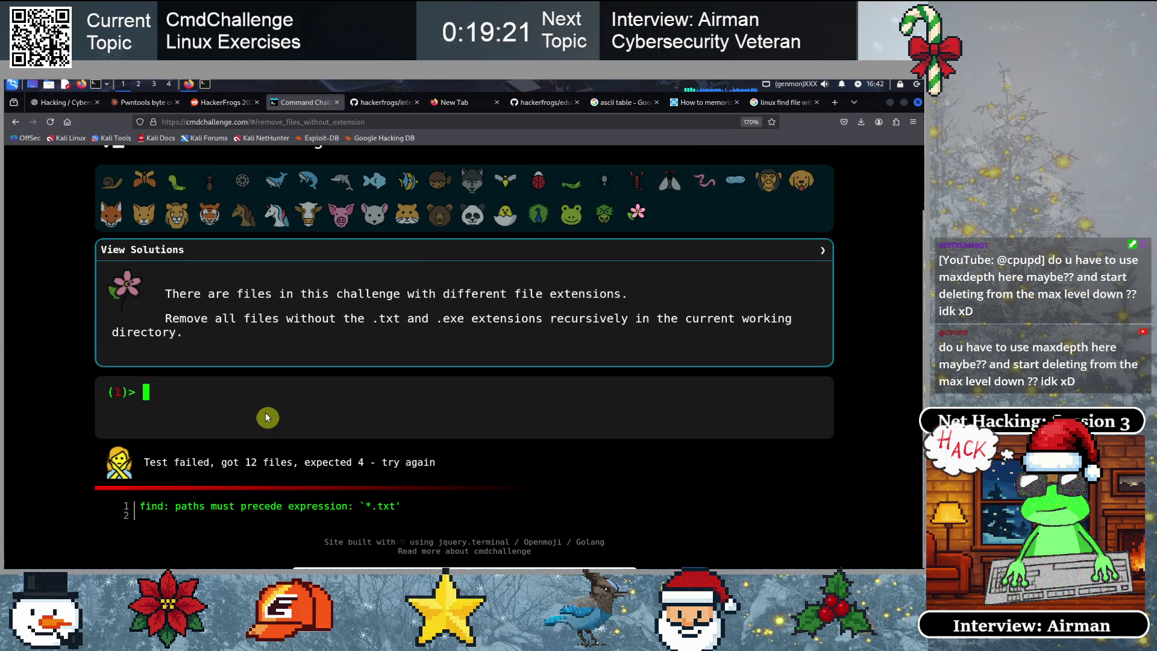
Move -not before -name to form find . -type f -not -name "*.txt" and rerun it.
key(Up)
key(Left)
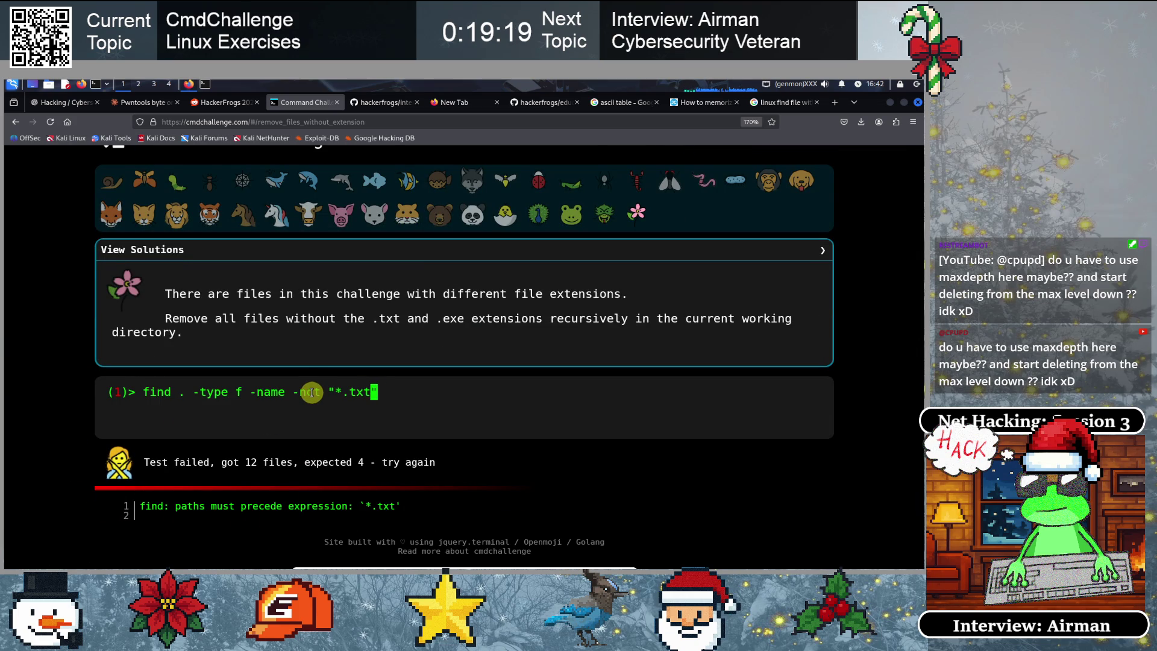
key(Left)
key(Left)
key(Left)
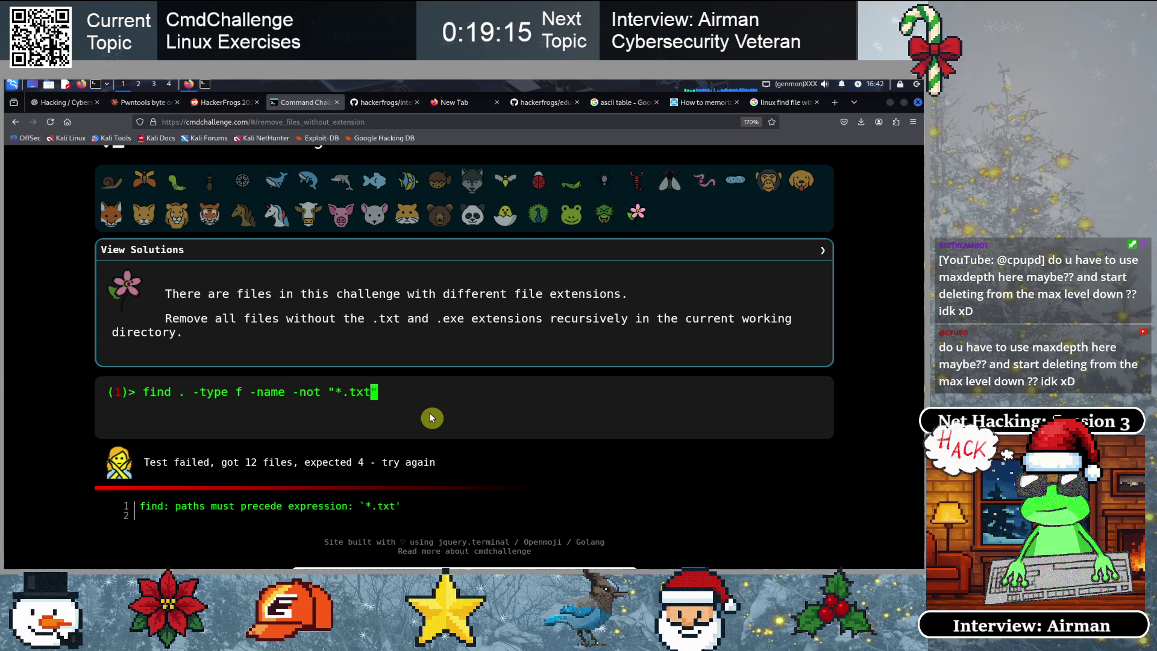
click(786, 107)
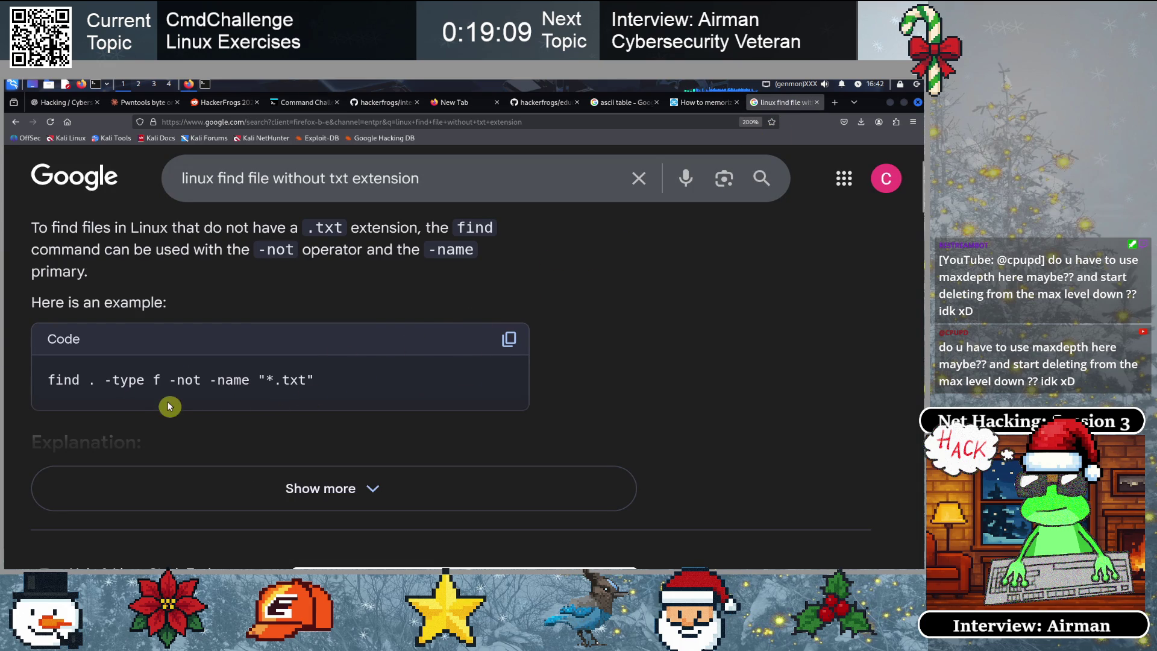
click(303, 102)
key(Left)
key(Left)
key(Left)
key(Delete)
key(Delete)
key(Delete)
key(Left)
key(Left)
key(Left)
text(-not)
key(Return)
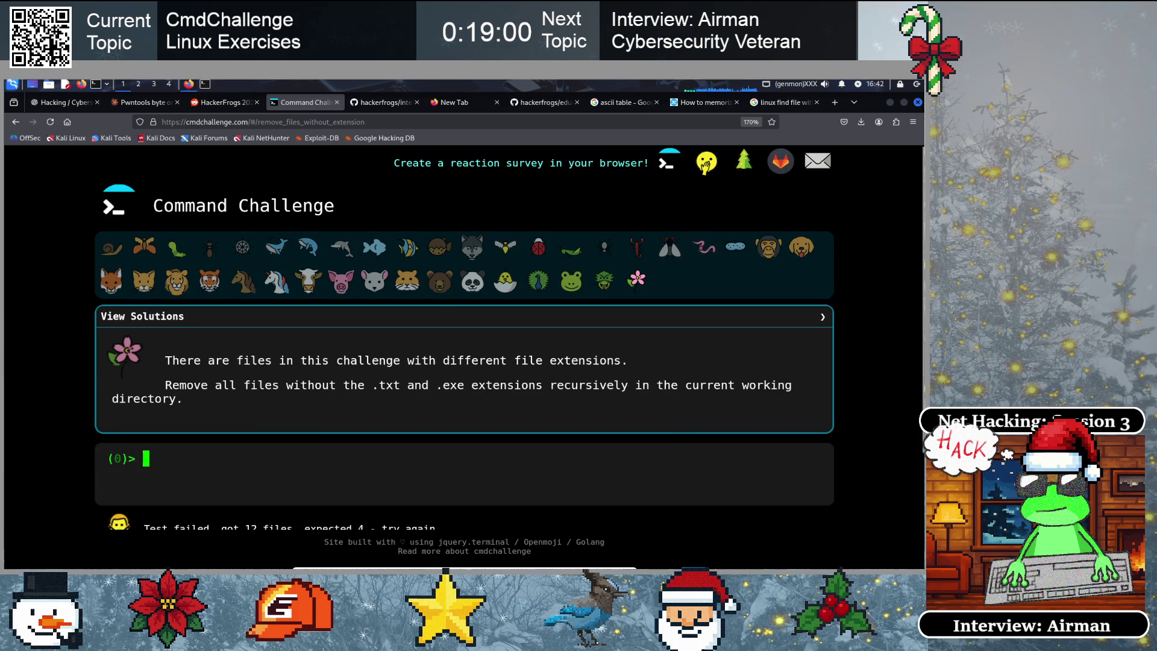
Add a -not -name "*.exe" exclusion to the find command, then cut it from the prompt.
scroll(53, 384, down, 2)
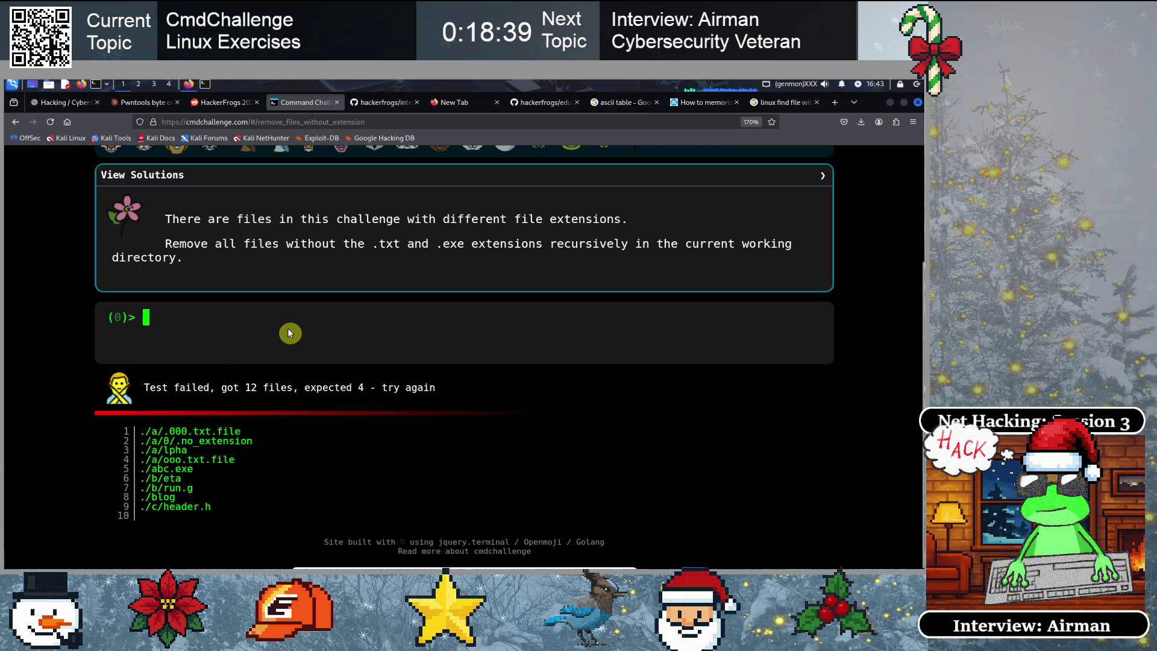
key(Up)
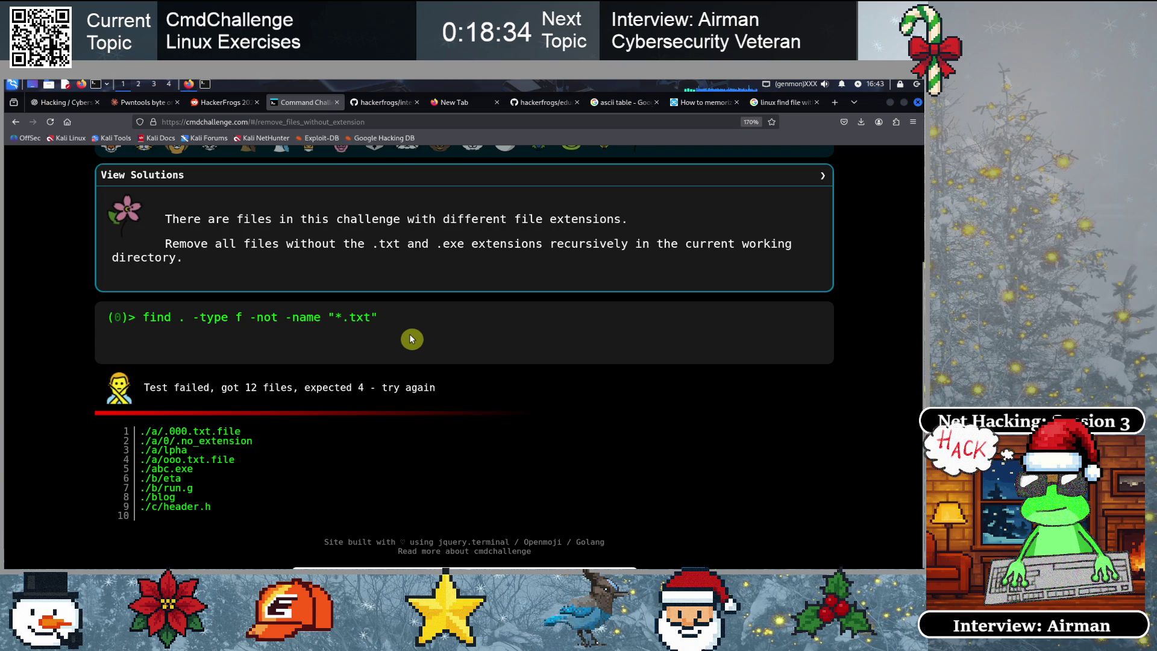
text(-not -name )
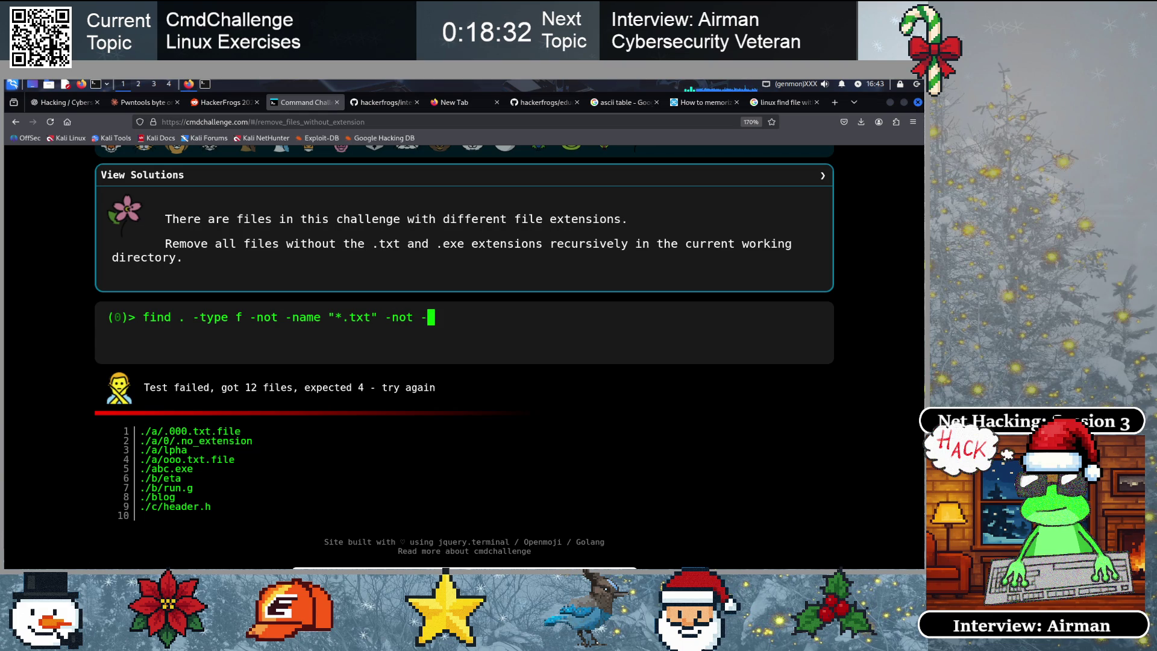
text("")
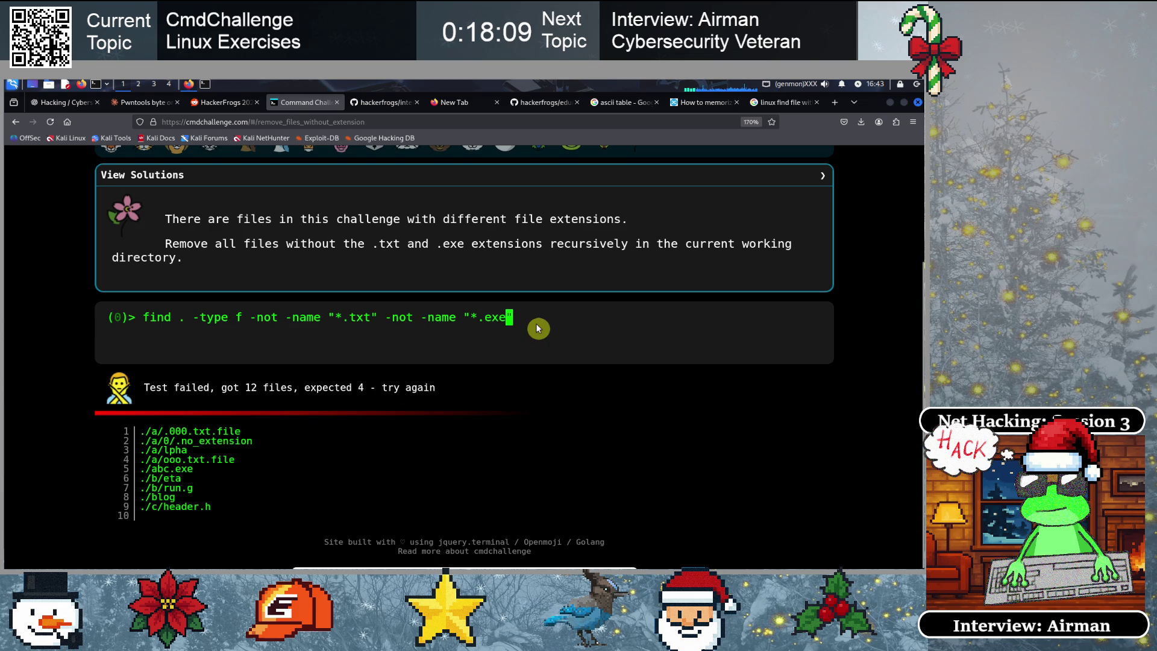
key(Home)
key(ctrl+k)
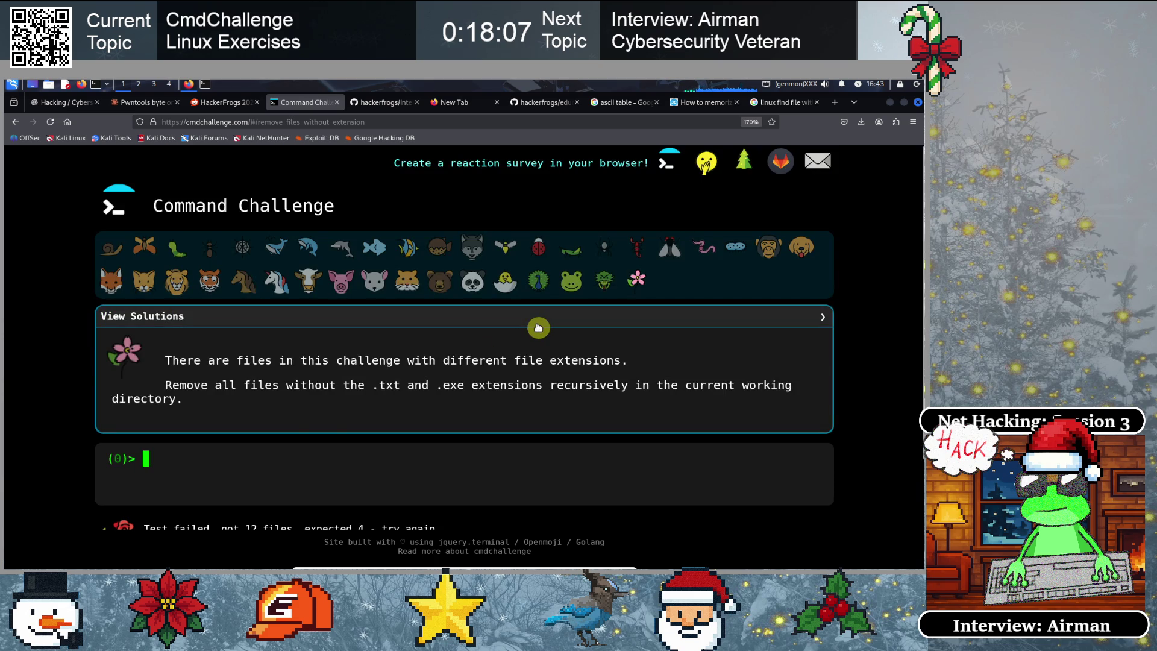
Recall the find command excluding *.txt and *.exe and append -exec rm {} \;.
scroll(59, 368, down, 3)
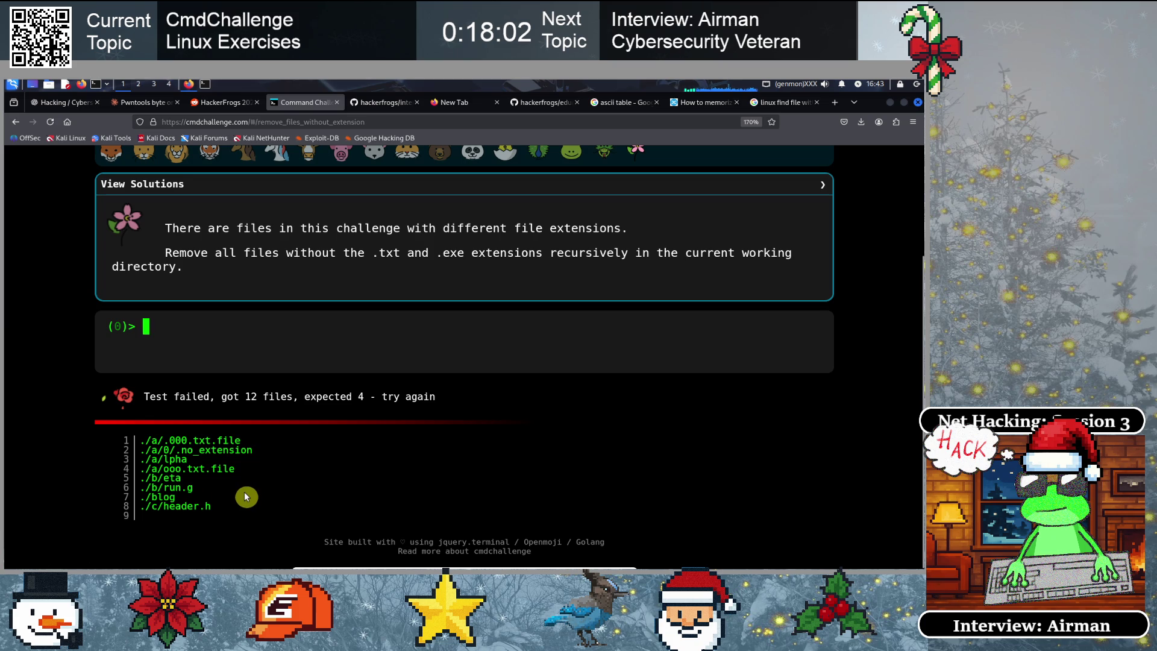
key(Up)
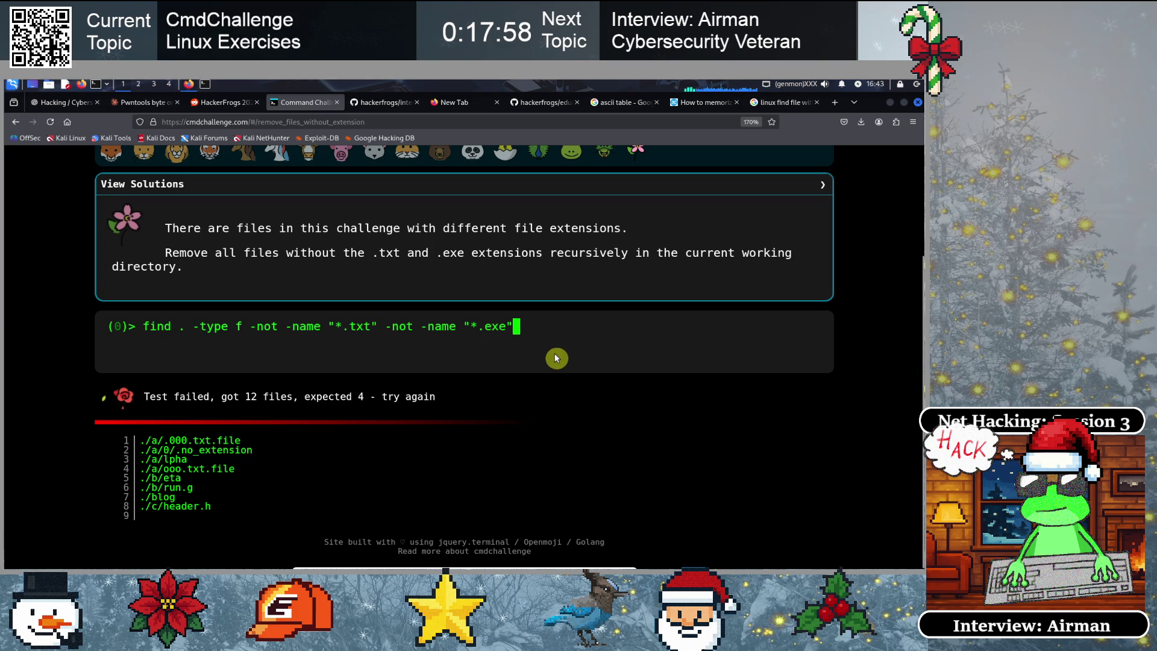
text(-exec)
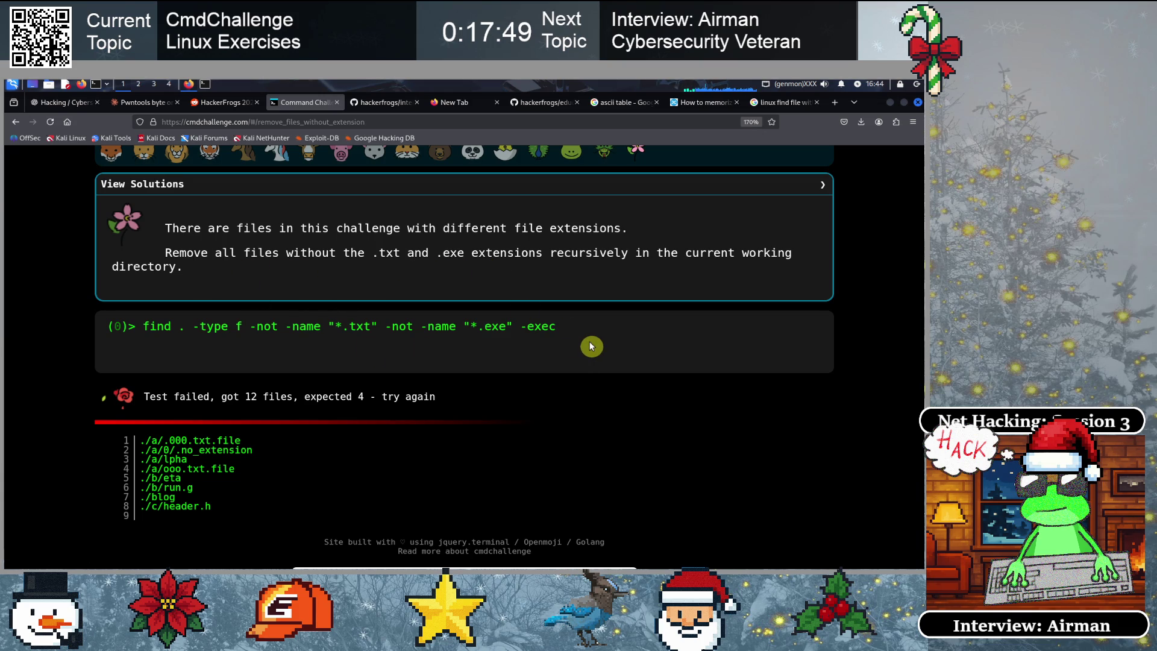
text( rm )
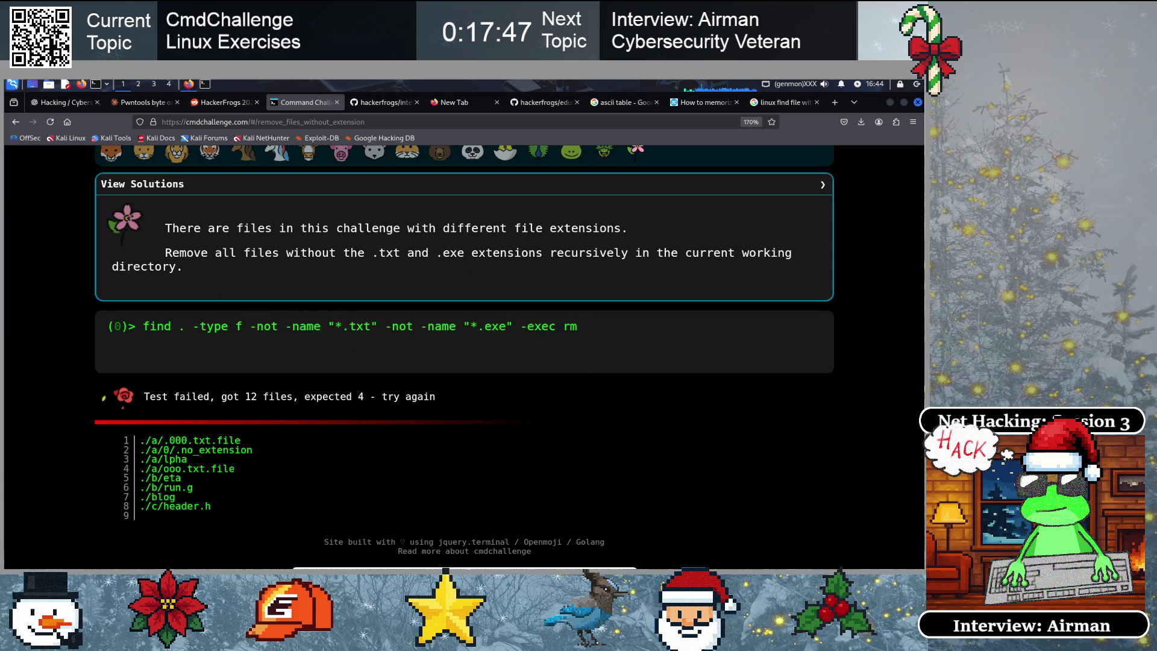
text({} )
text(\;)
Run the find -exec rm command to pass the extensions challenge, then copy the command.
key(Return)
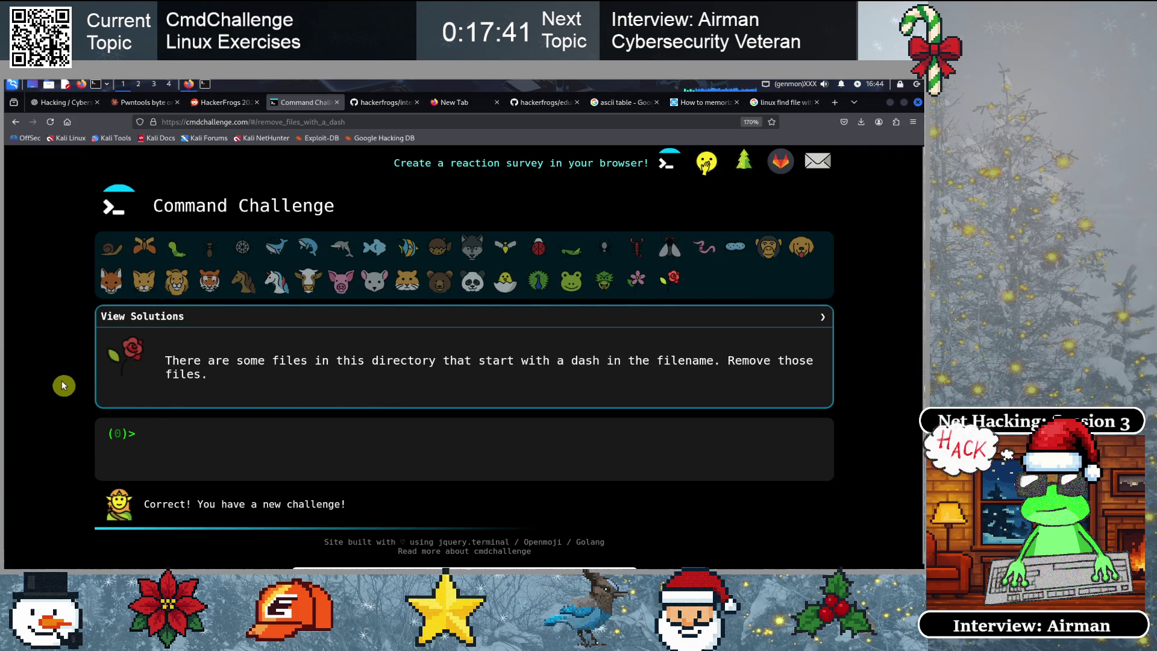
key(Up)
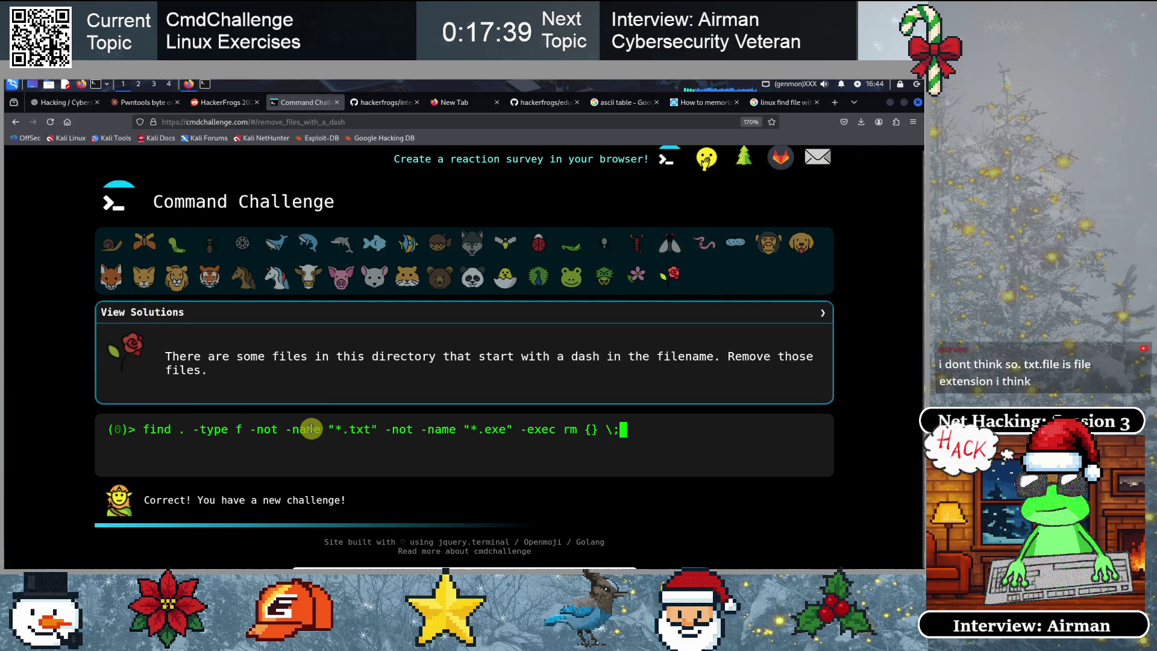
drag(146, 427, 624, 430)
right_click(211, 427)
click(232, 434)
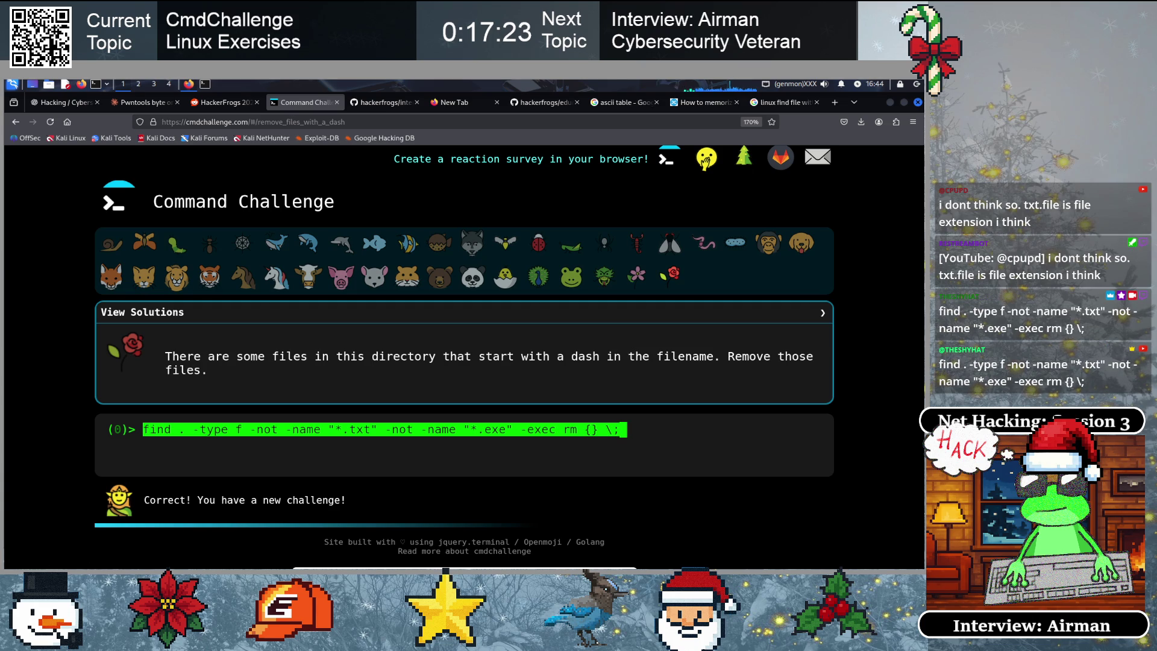
Clear the prompt and try rm -* on the dash-filename challenge, which fails.
click(29, 356)
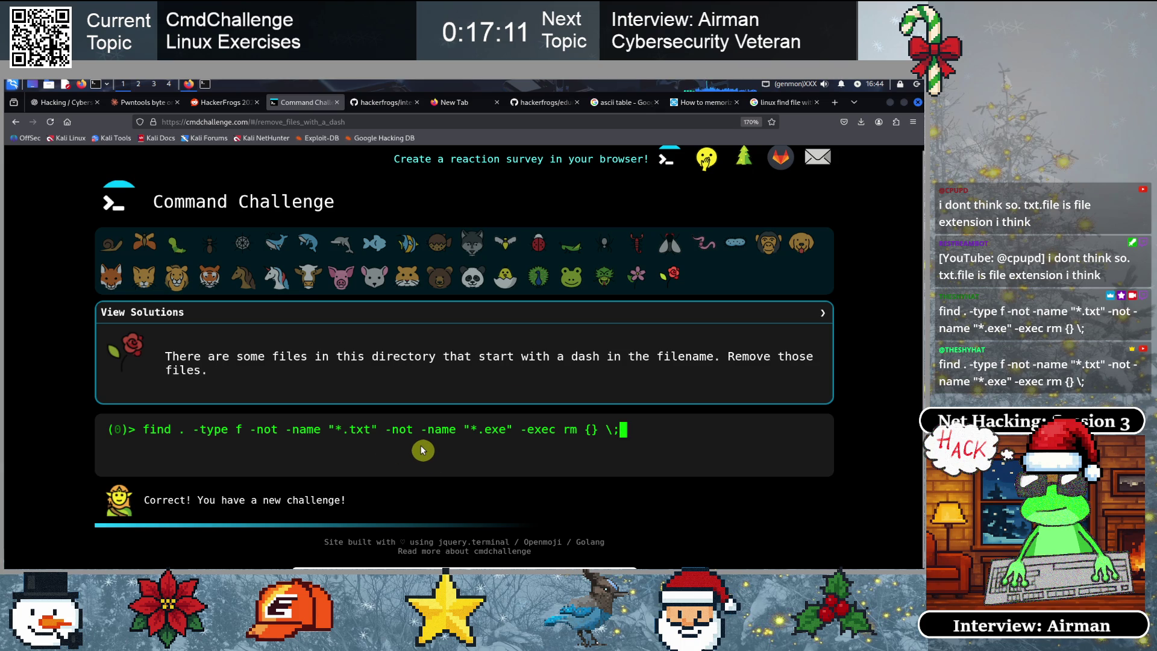
key(BackSpace)
key(BackSpace)
key(BackSpace)
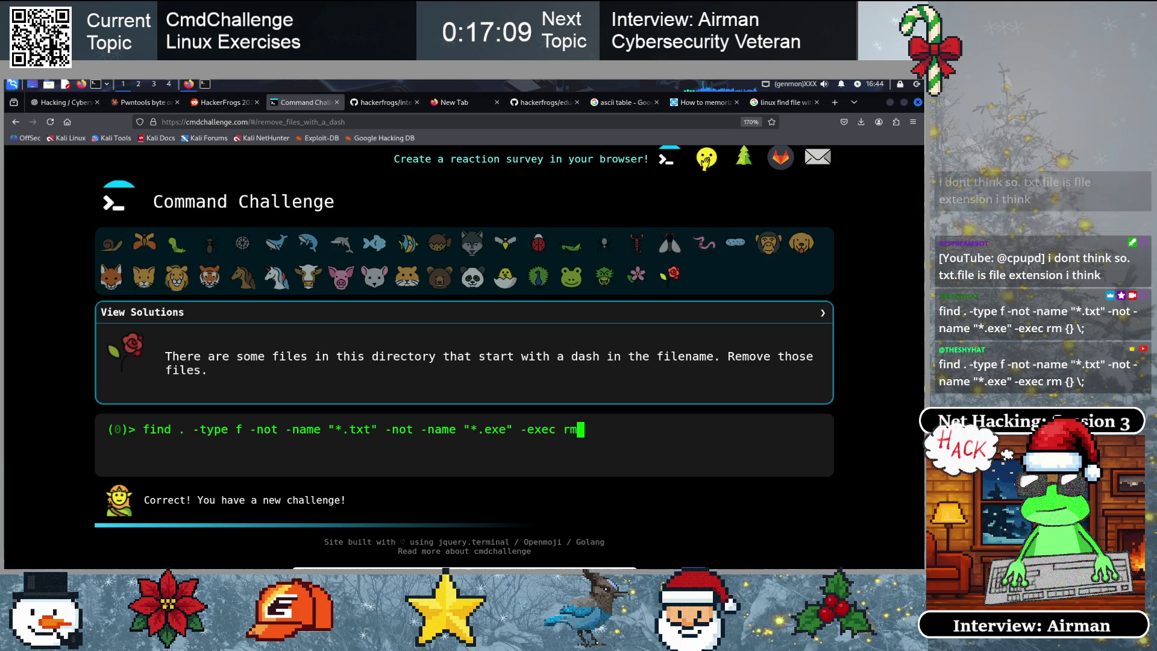
key(BackSpace)
key(BackSpace)
key(BackSpace)
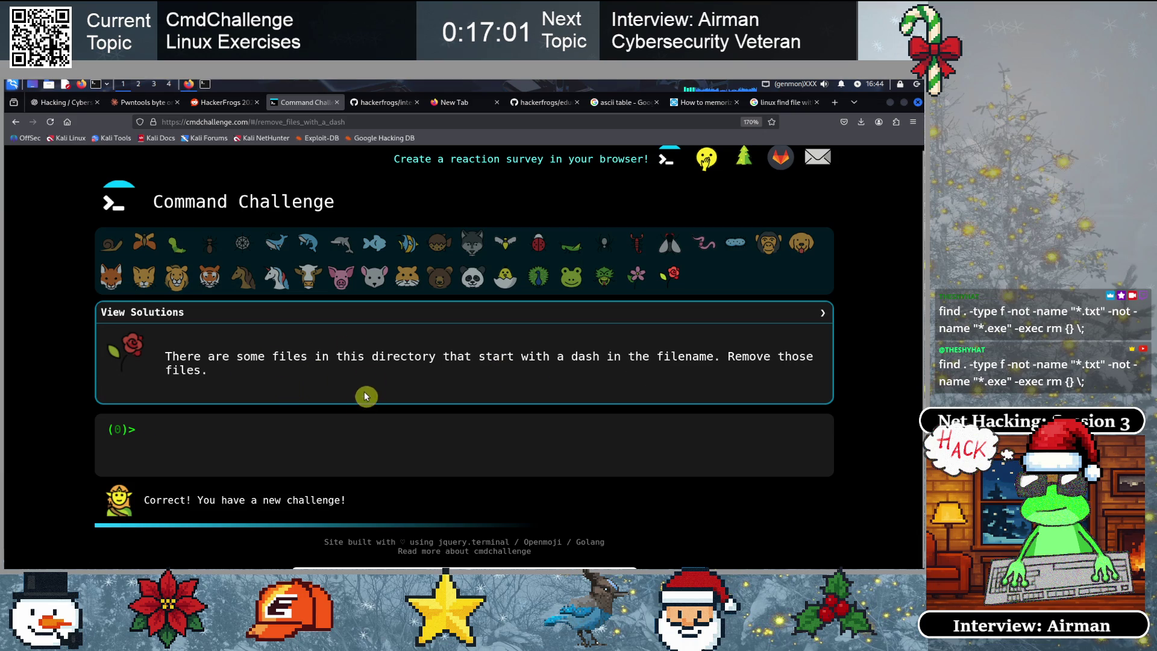
click(229, 430)
text(rm -*)
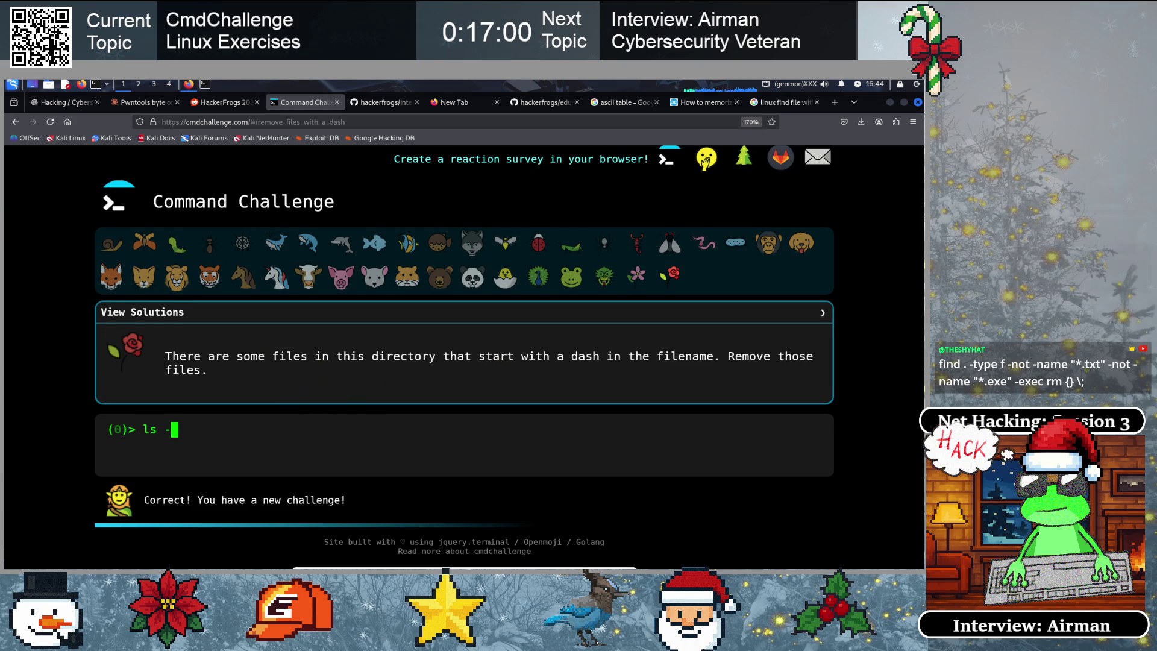
key(Return)
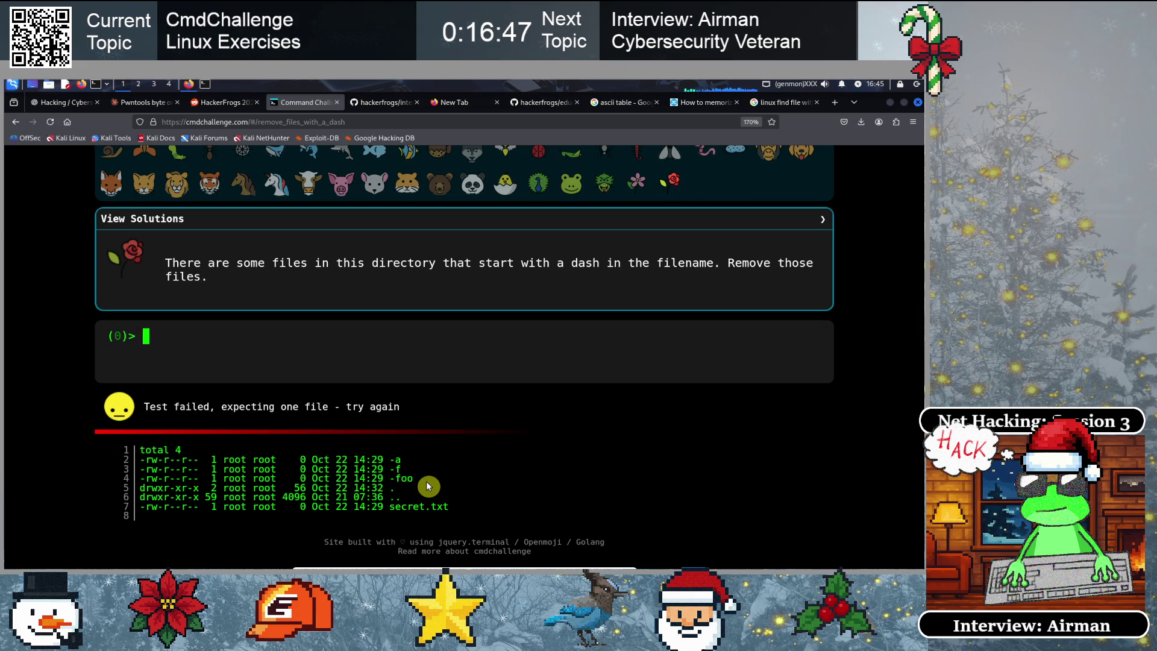
click(783, 102)
Search Google for 'linux find filename starts with -' and expand the AI Overview.
click(441, 179)
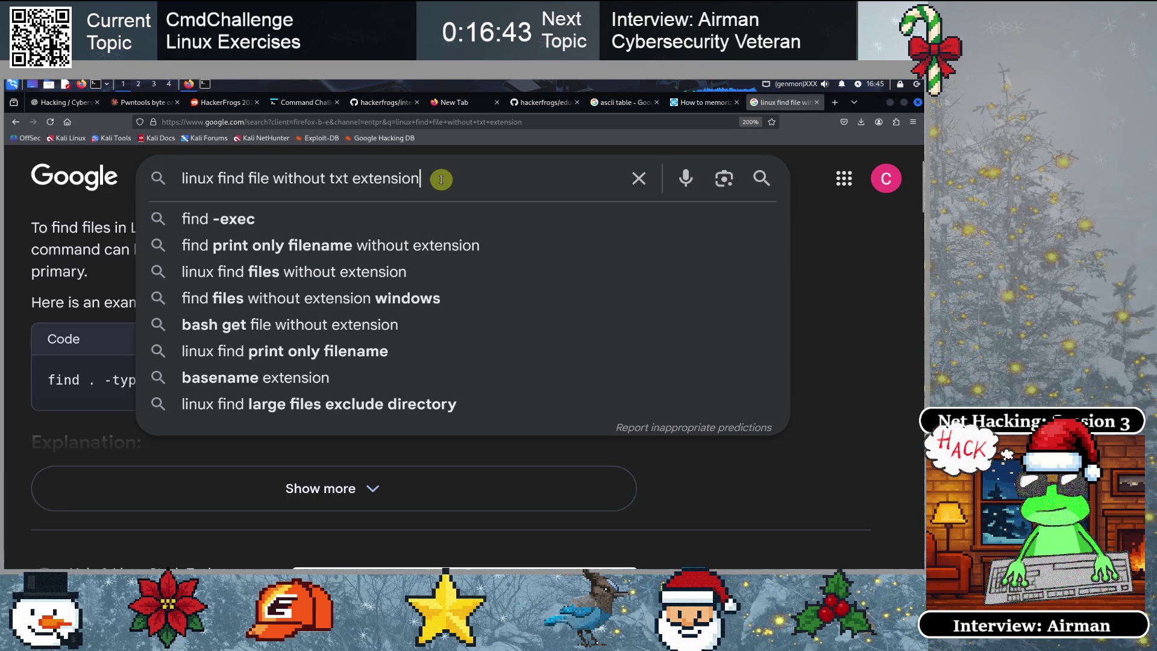
key(shift+Left)
key(shift+Left)
key(shift+Left)
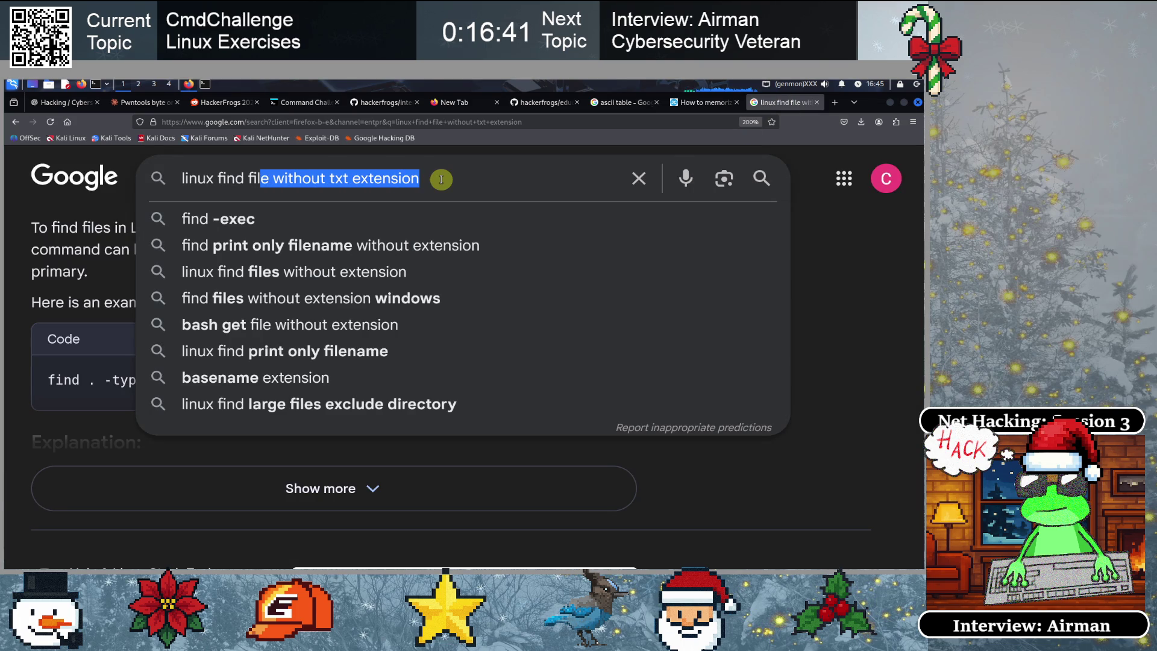
text(filename s)
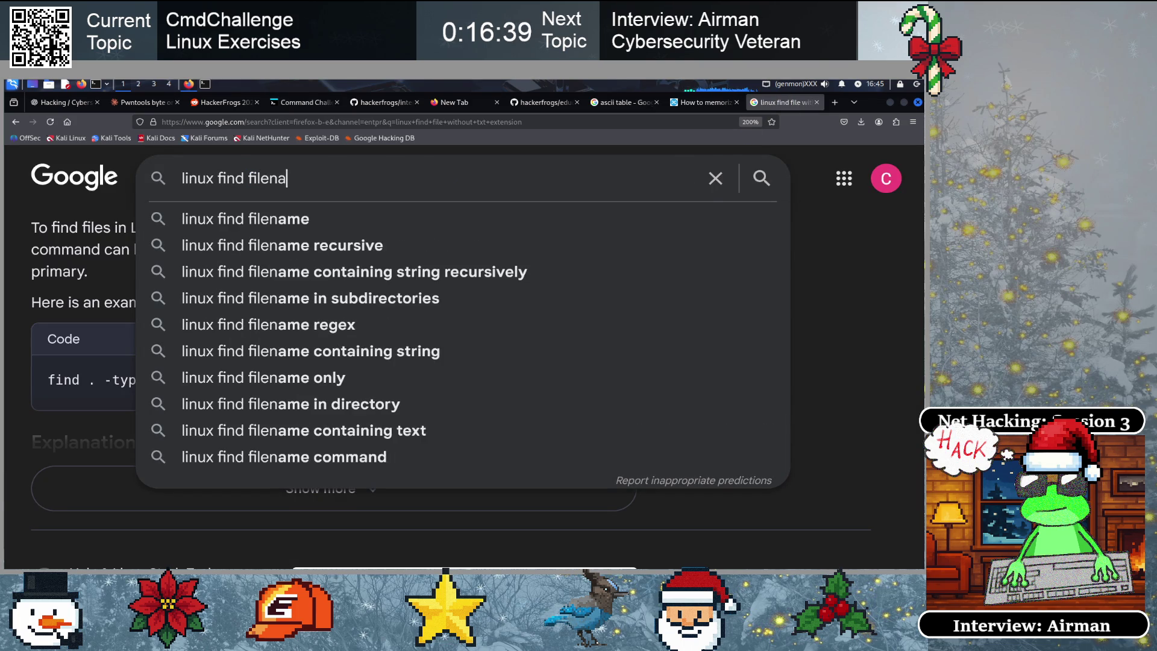
text(tarts with -)
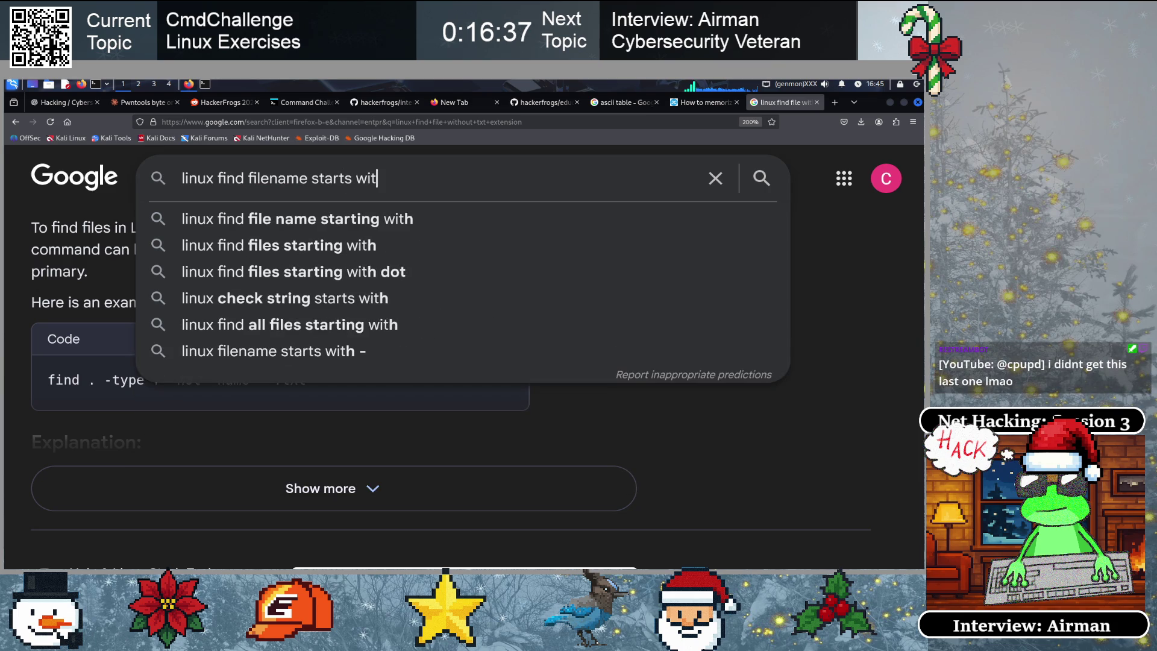
key(Return)
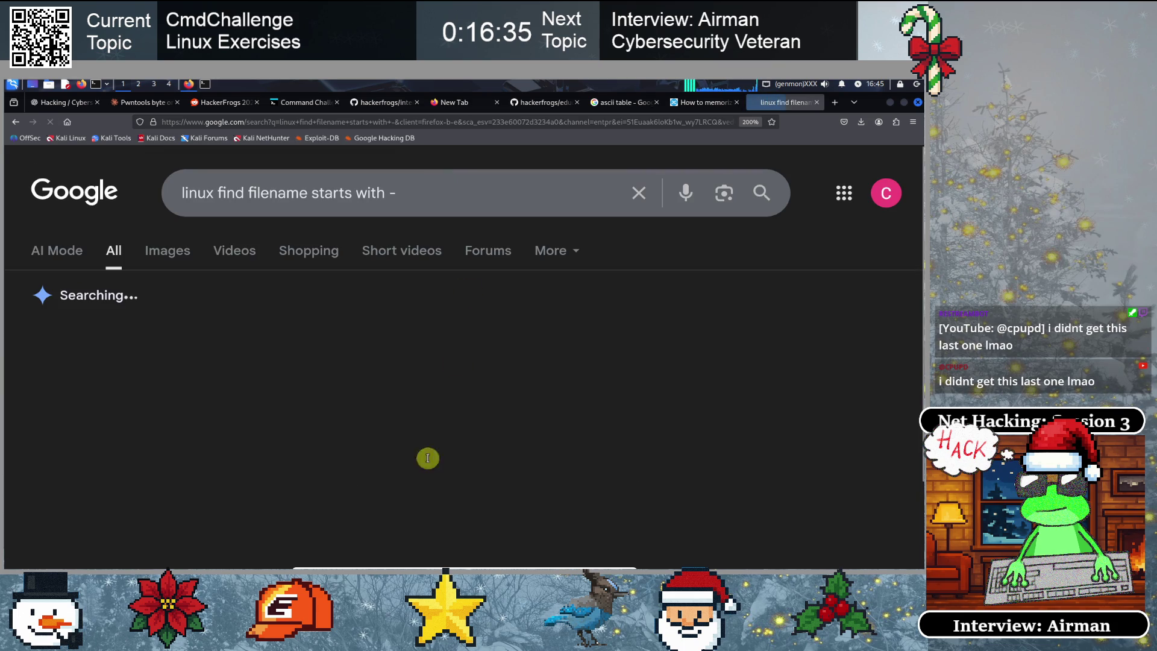
scroll(598, 428, down, 3)
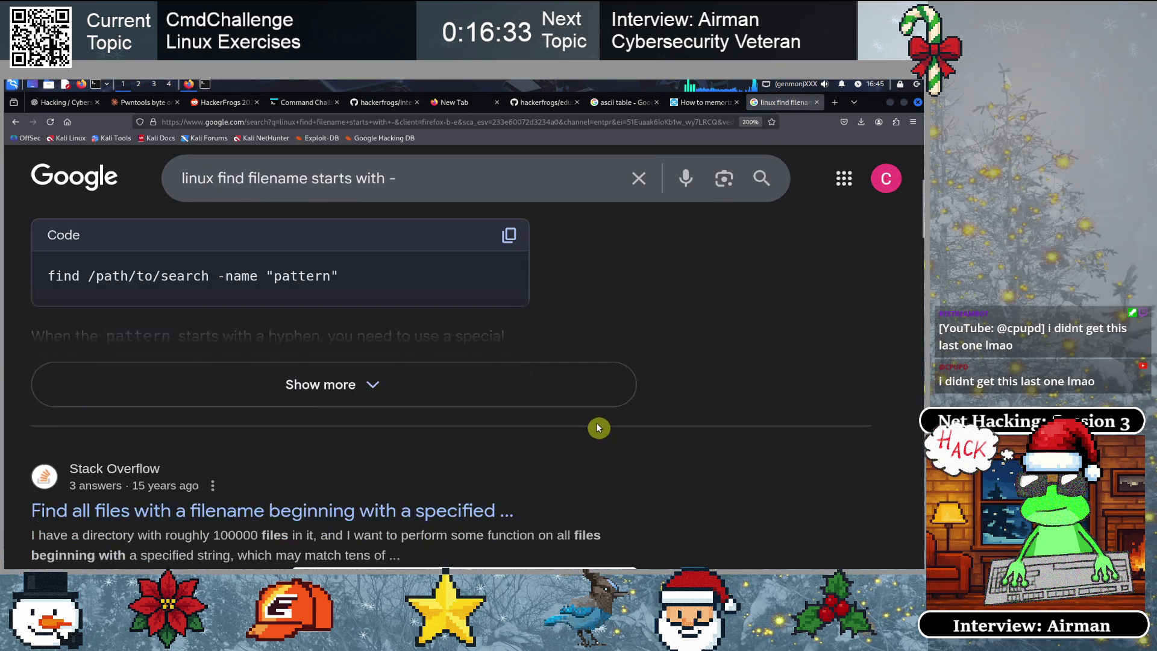
scroll(599, 428, up, 2)
scroll(550, 413, up, 2)
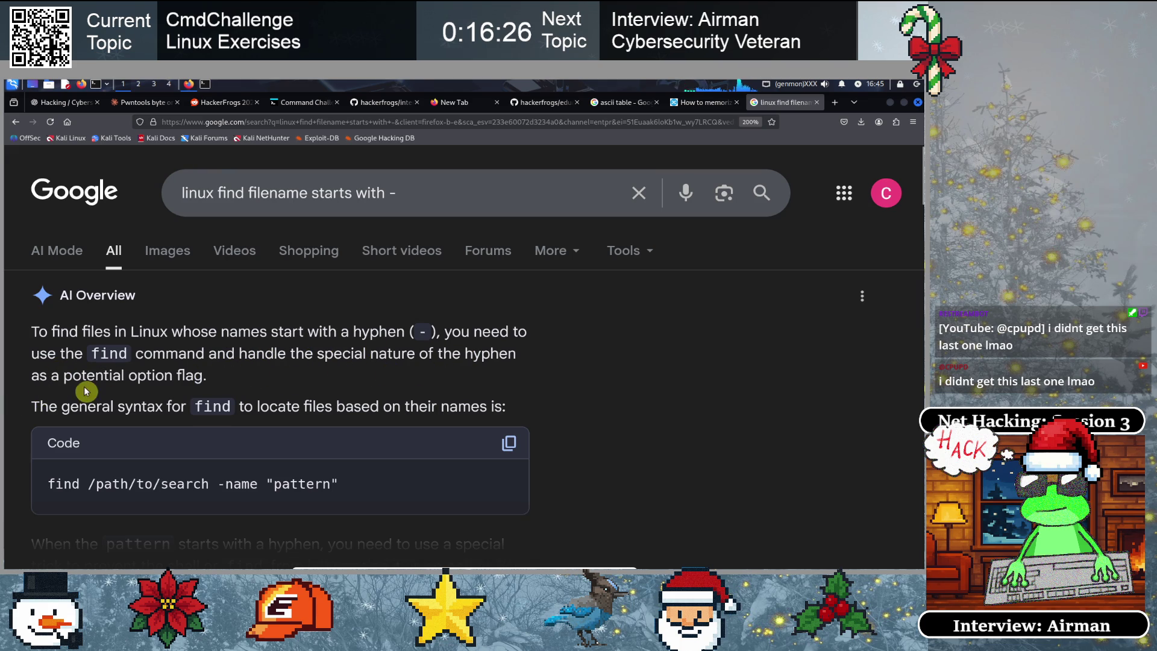
scroll(292, 380, down, 2)
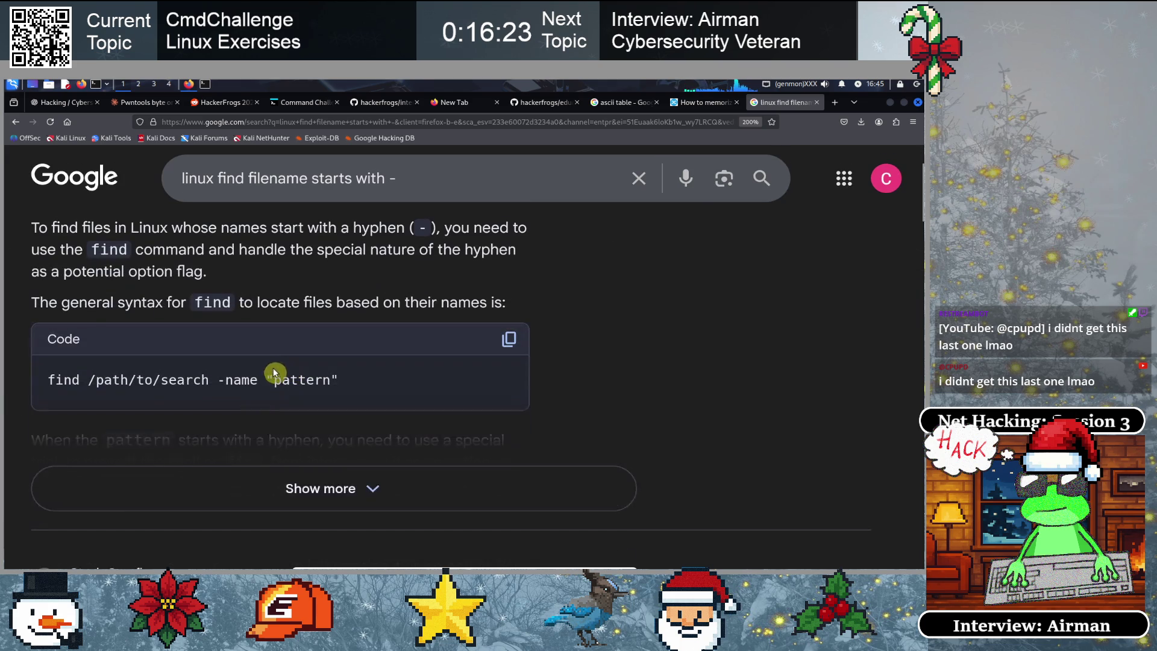
click(303, 484)
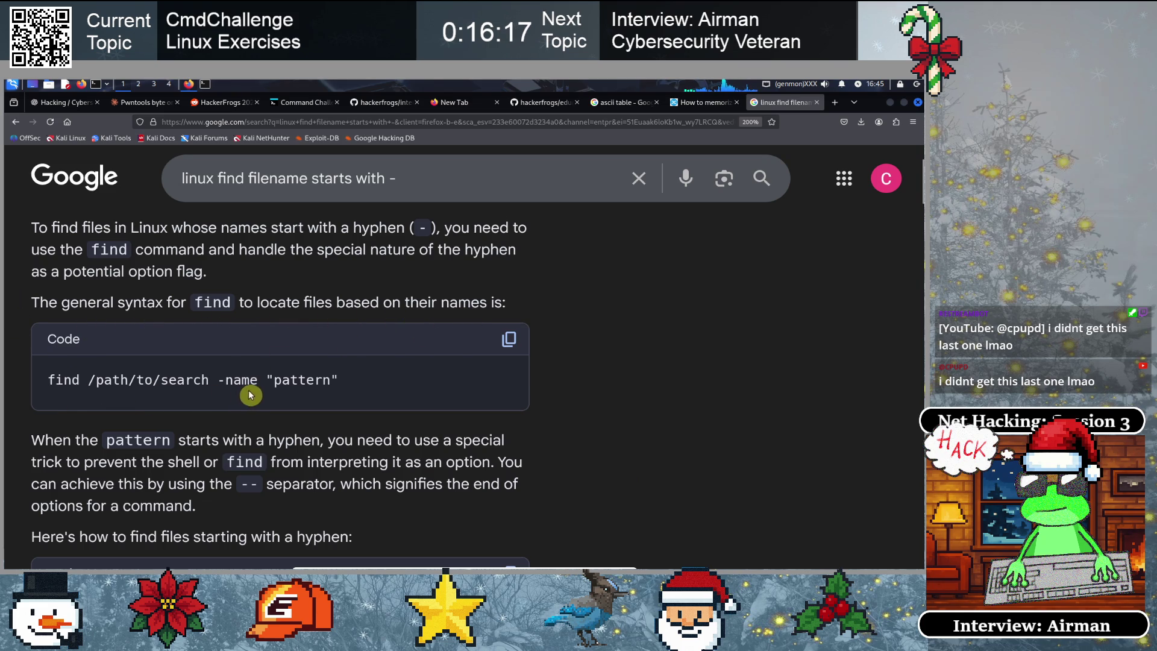
Highlight the -- separator in the answer's example find command.
scroll(354, 386, down, 1)
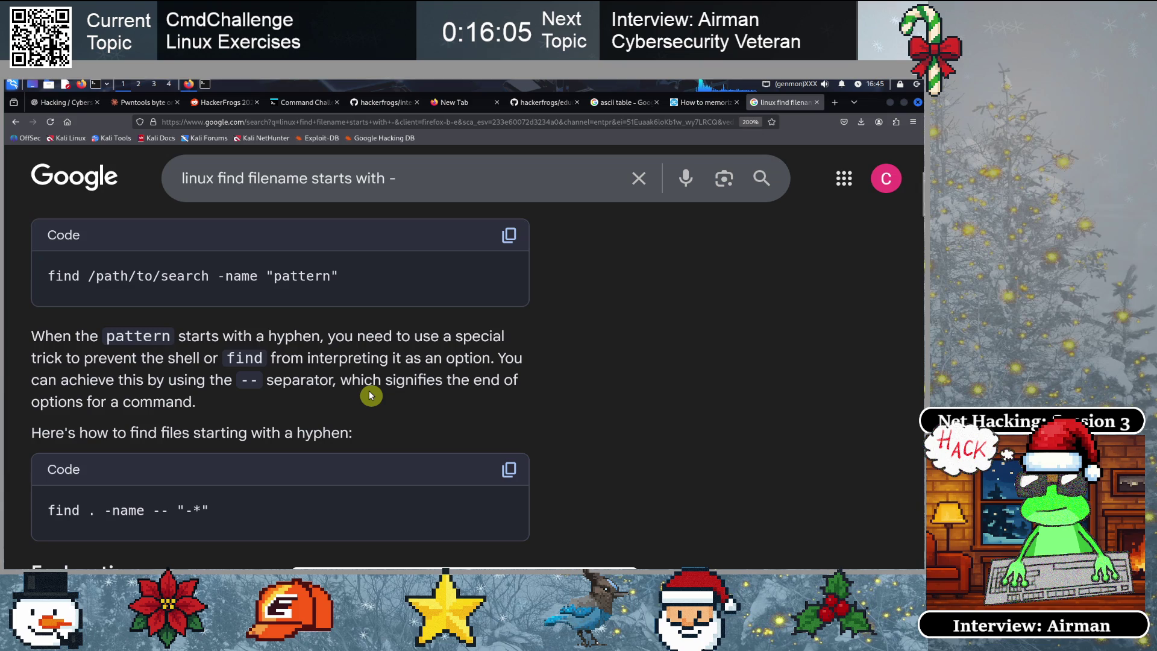
scroll(419, 396, down, 3)
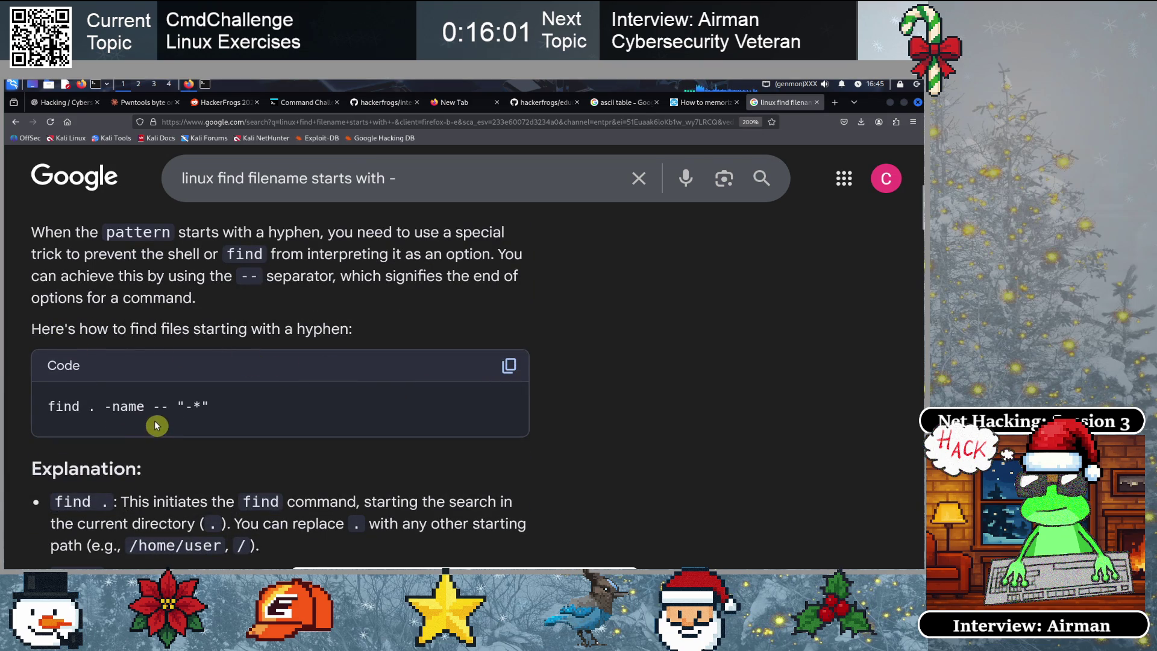
drag(151, 405, 170, 406)
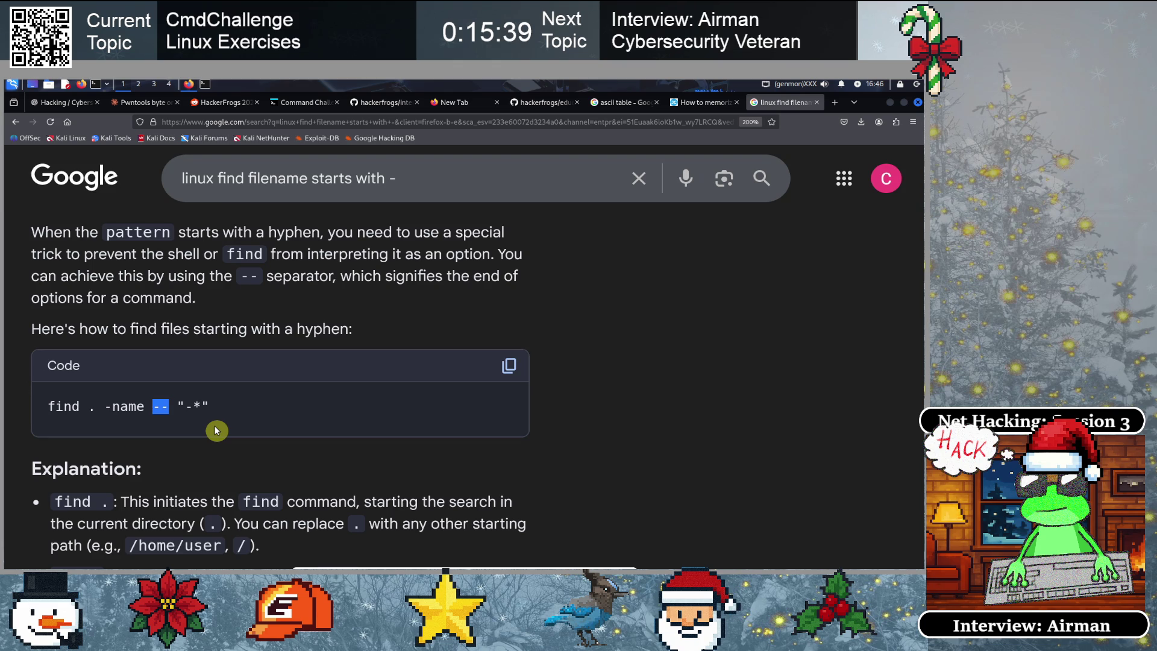
click(52, 405)
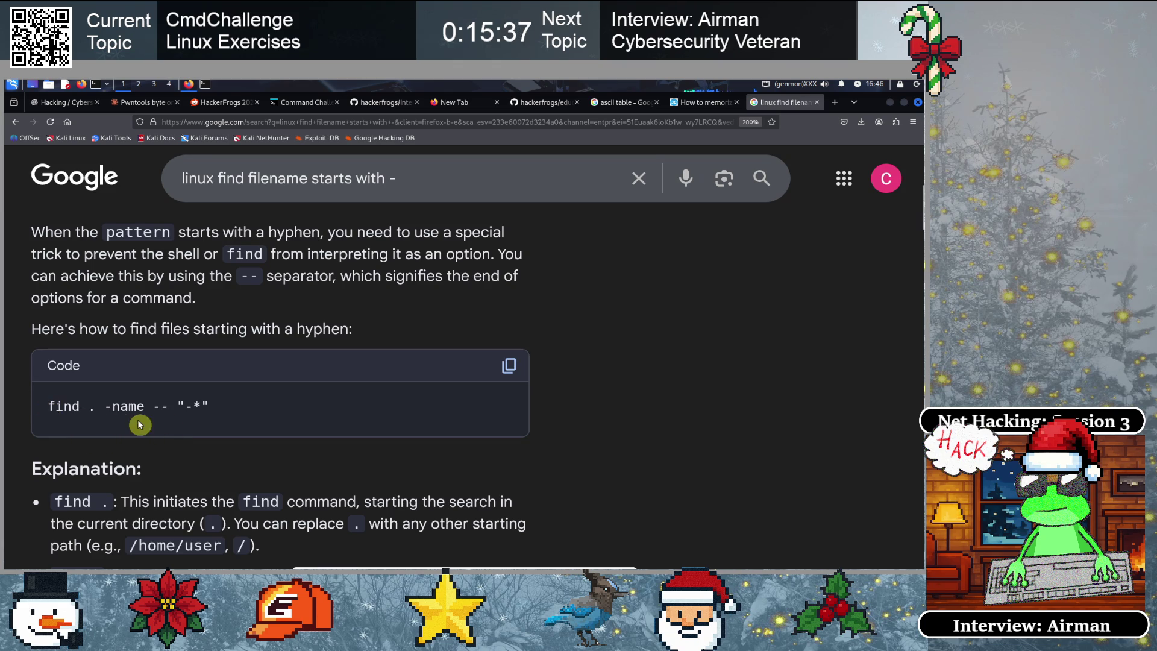
drag(212, 407, 203, 407)
triple_click(147, 399)
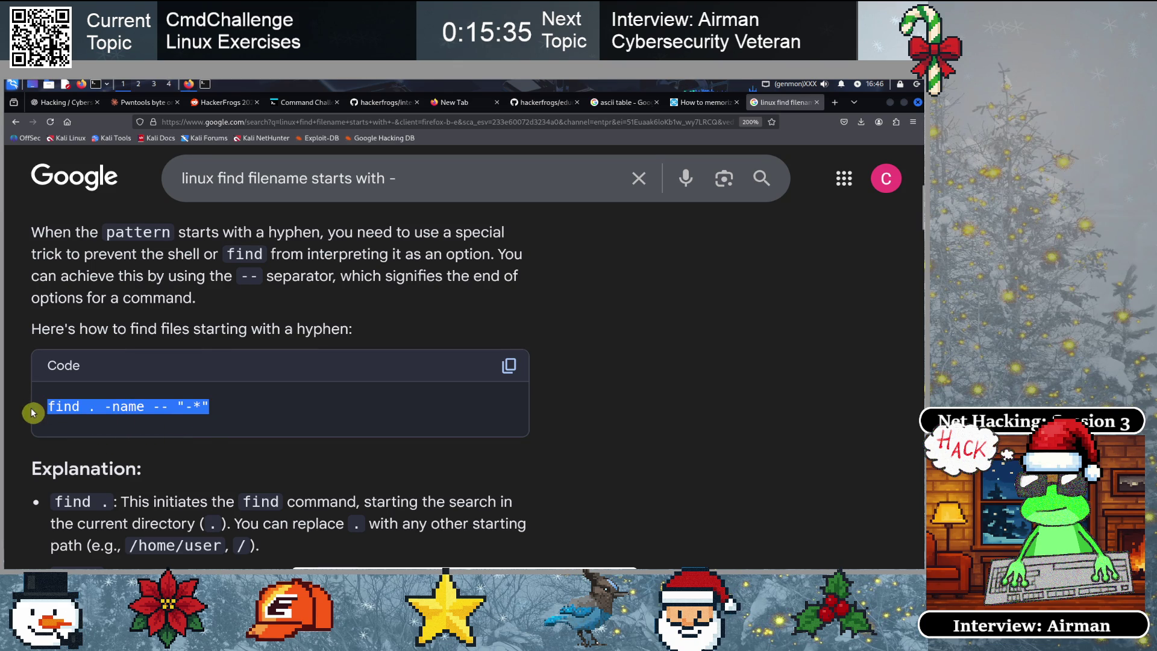
click(158, 419)
drag(155, 409, 169, 406)
click(228, 425)
click(200, 421)
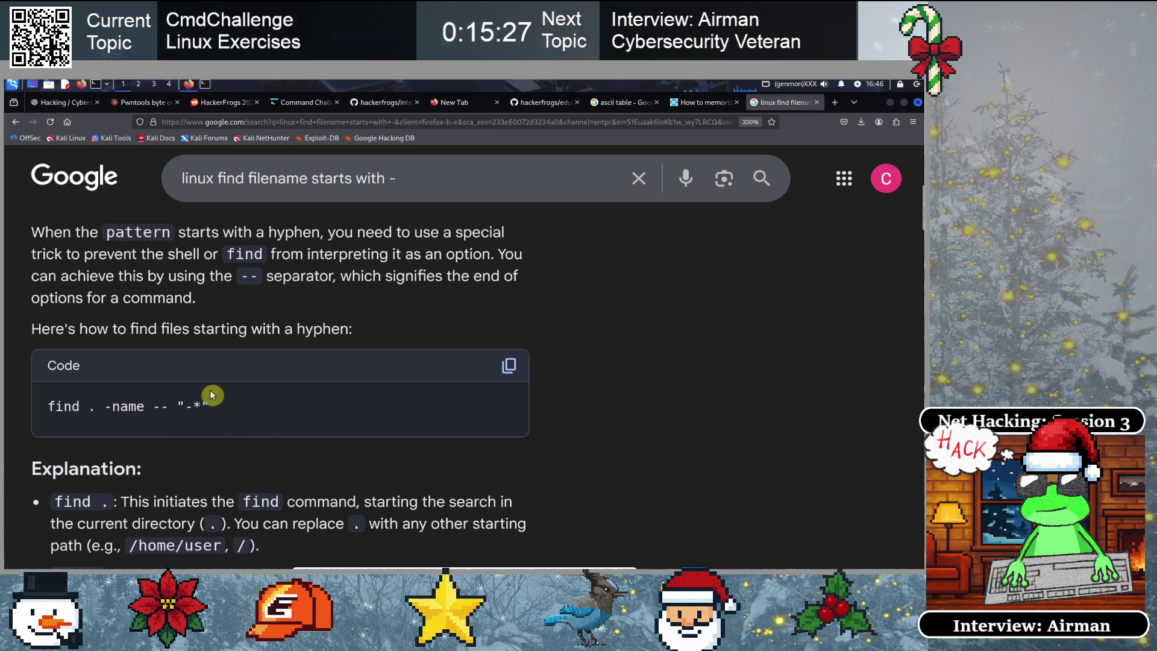
click(296, 103)
Try find . -name -- "-*" twice, getting 'unknown predicate' and 'paths must precede expression' errors.
text(find . -name -- "-*")
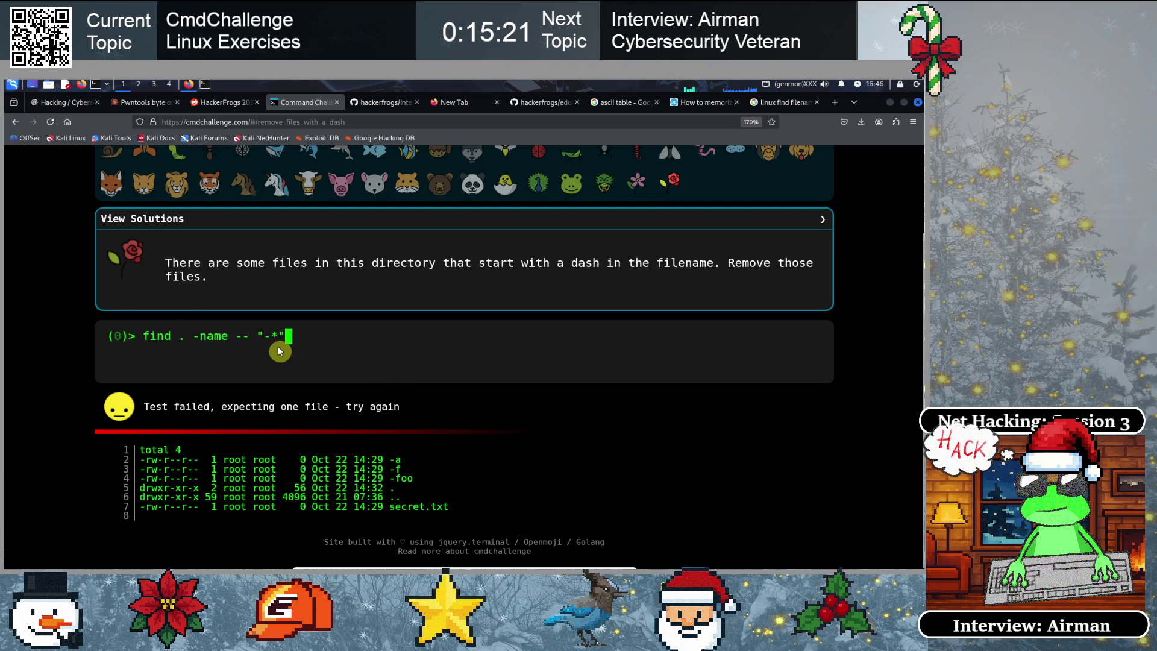
key(Return)
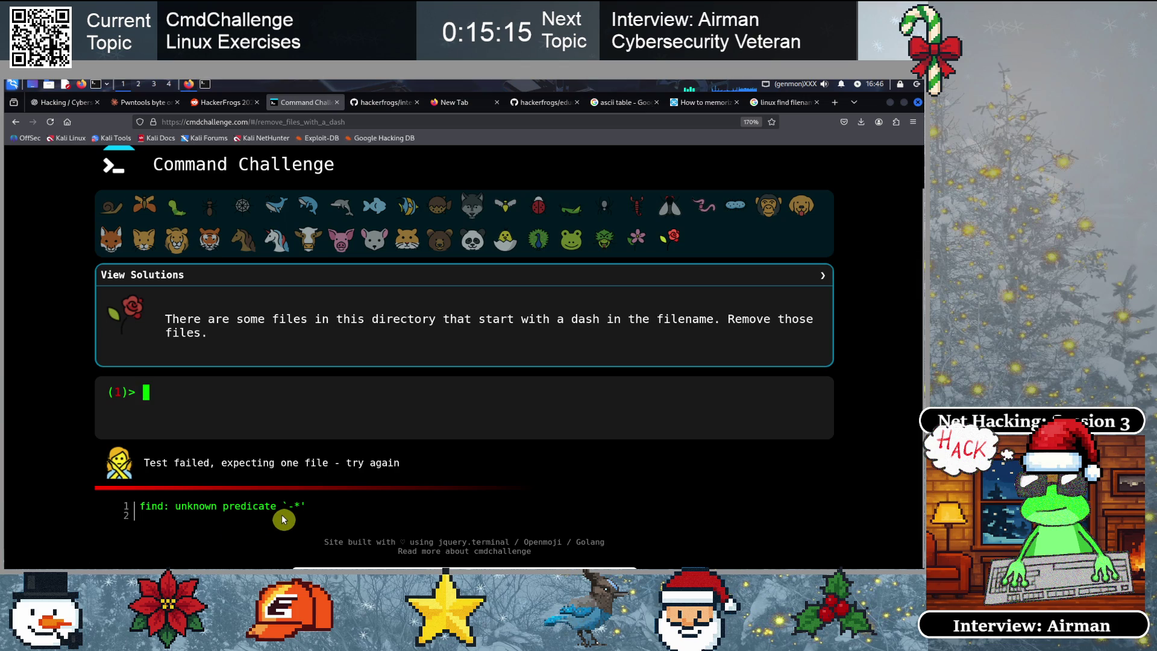
key(Left)
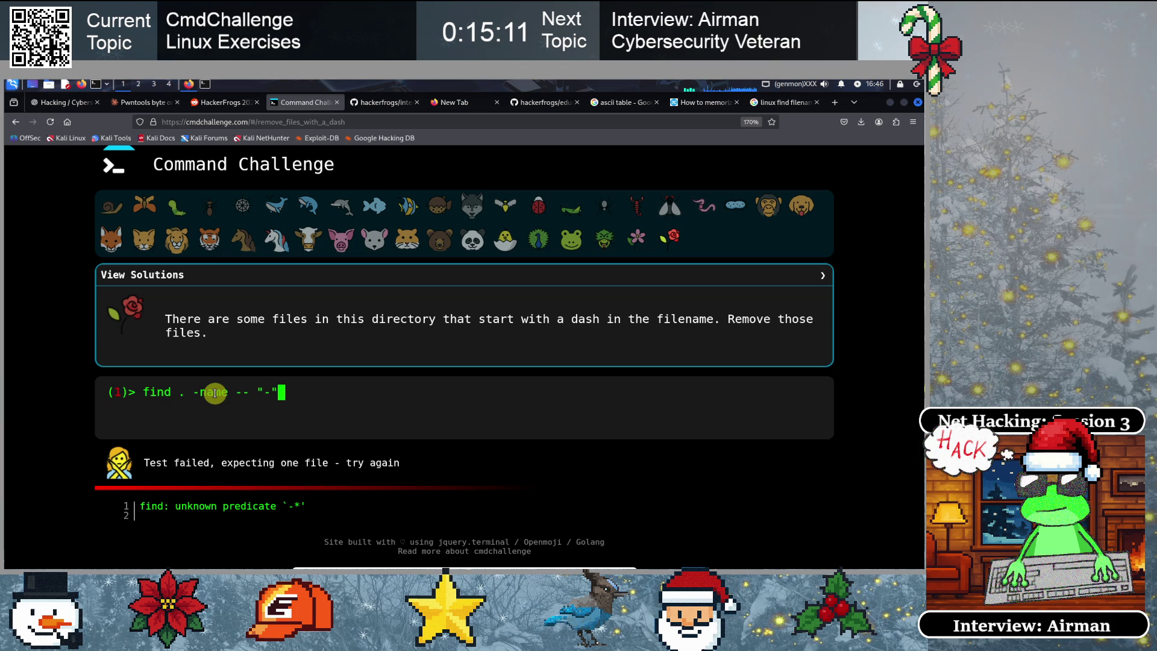
key(Return)
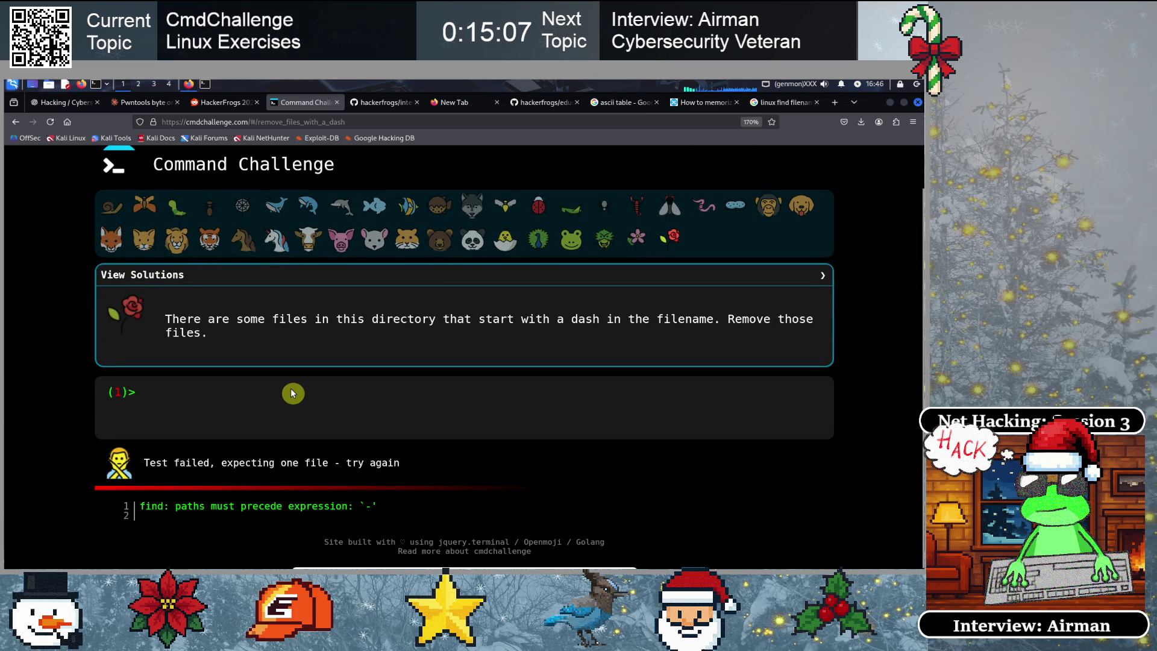
key(Up)
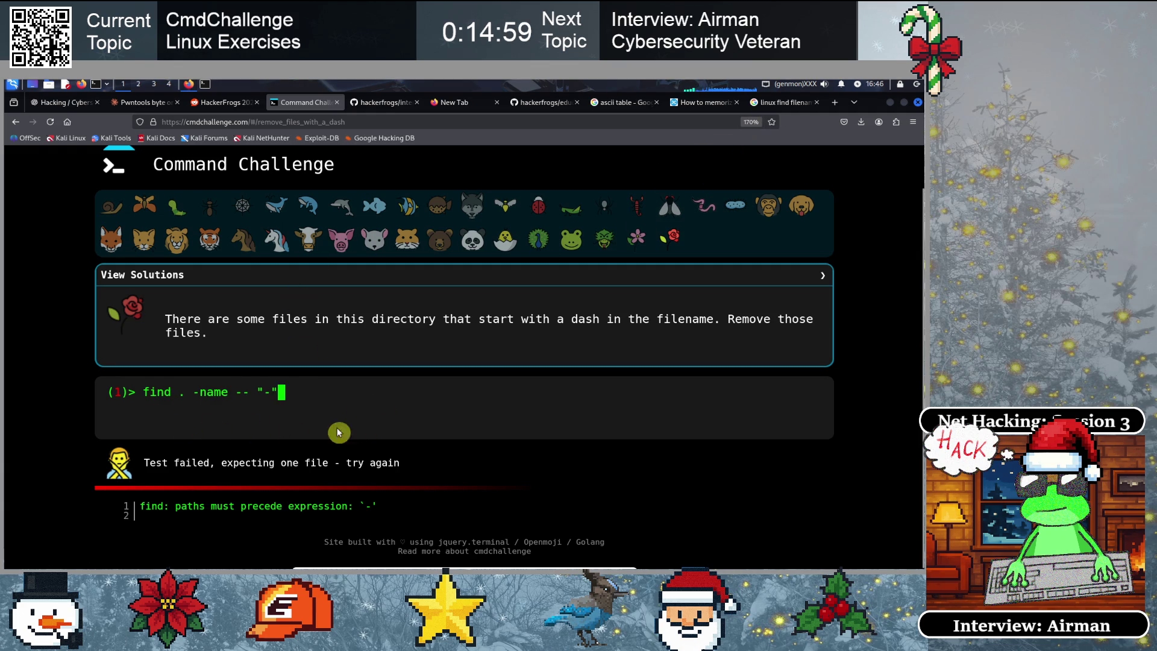
click(786, 106)
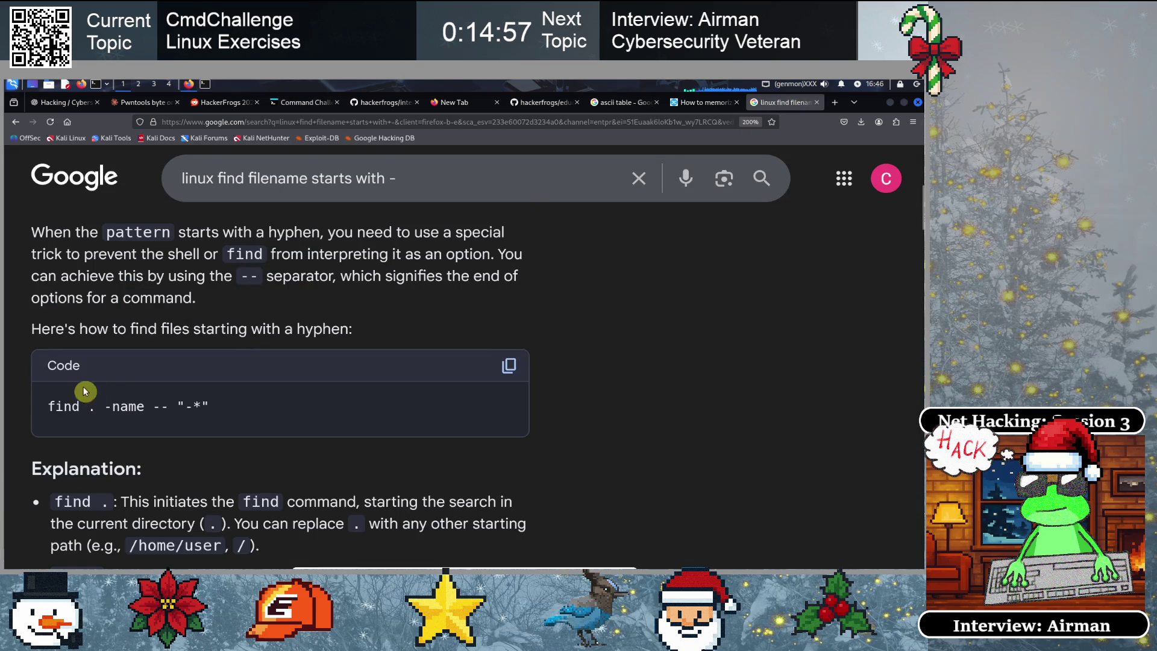
Read the AI overview's explanation of find -name -- "-*" and highlight its example command line.
scroll(25, 396, down, 5)
scroll(25, 397, down, 5)
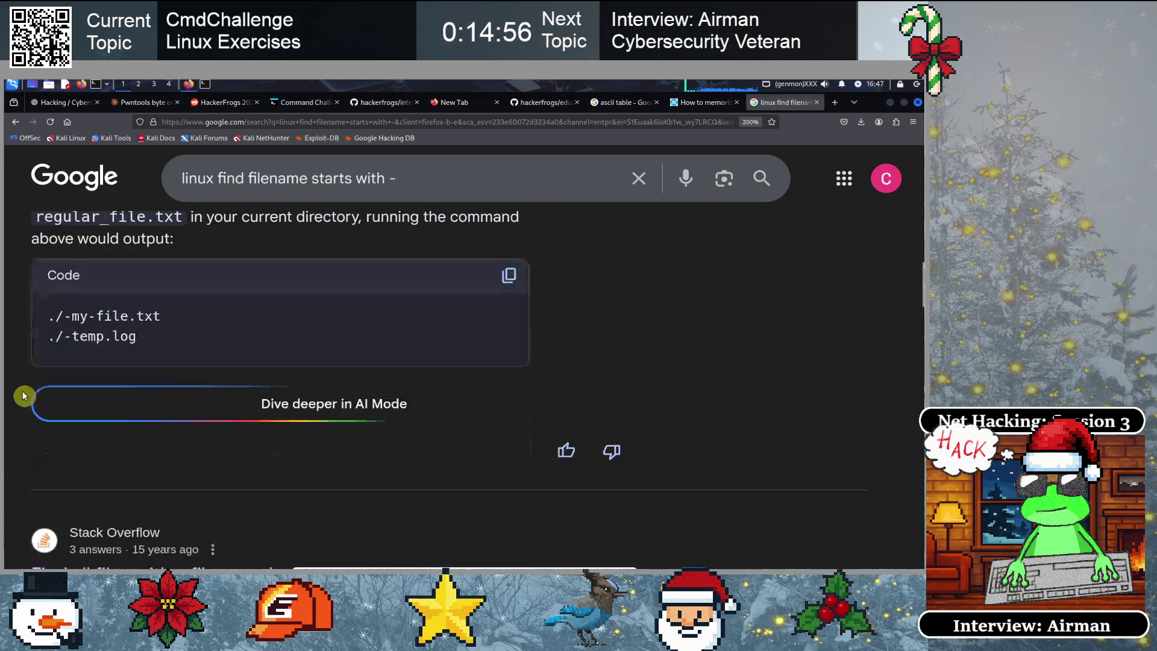
scroll(25, 397, up, 4)
scroll(24, 396, up, 2)
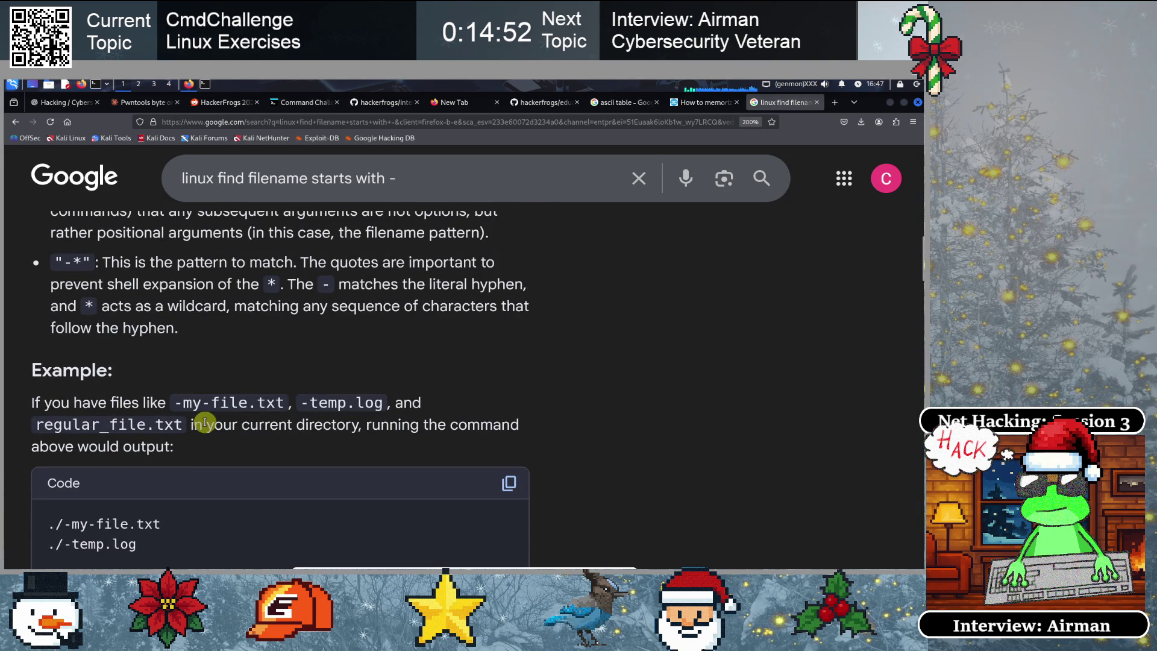
scroll(196, 418, down, 1)
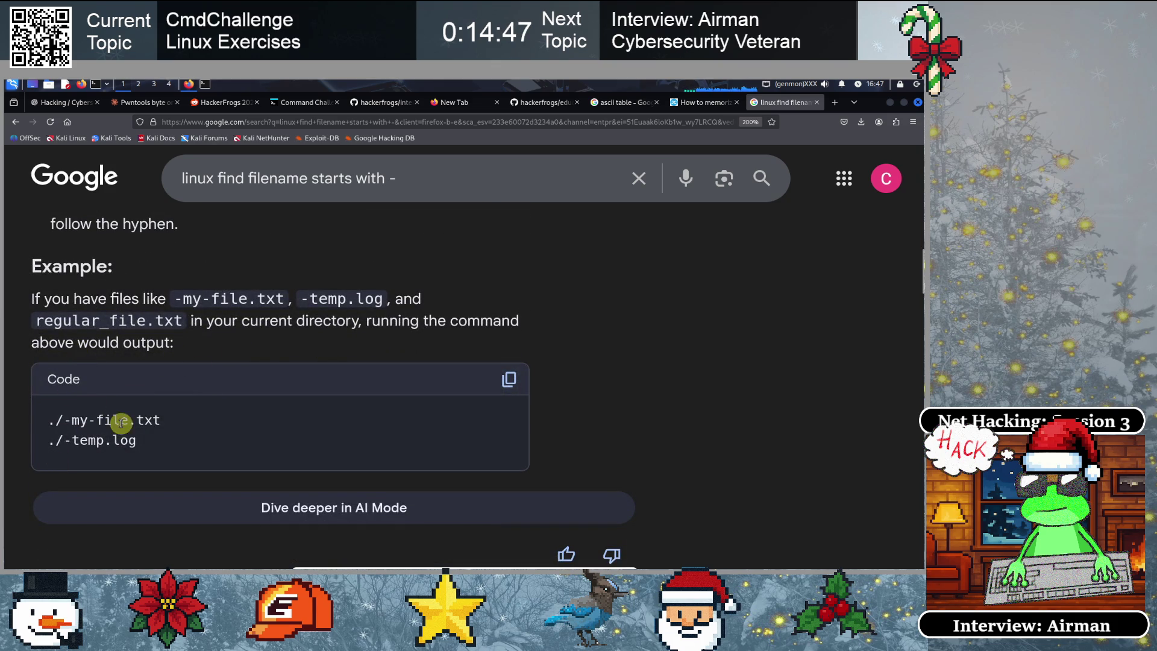
scroll(107, 395, up, 2)
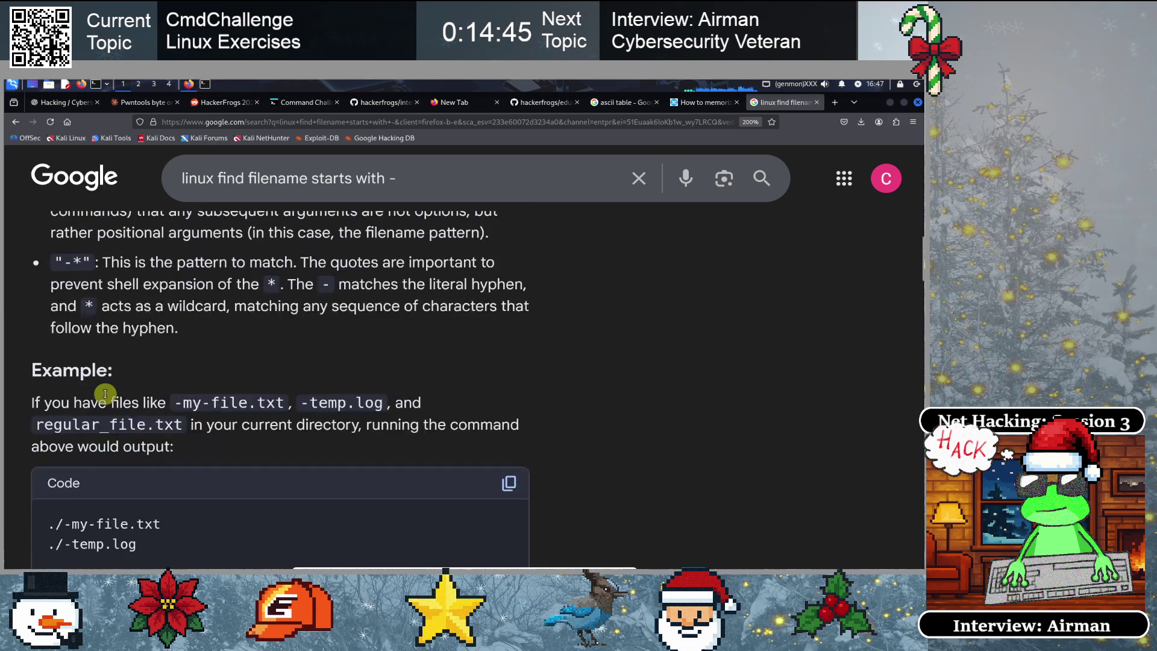
scroll(105, 393, up, 2)
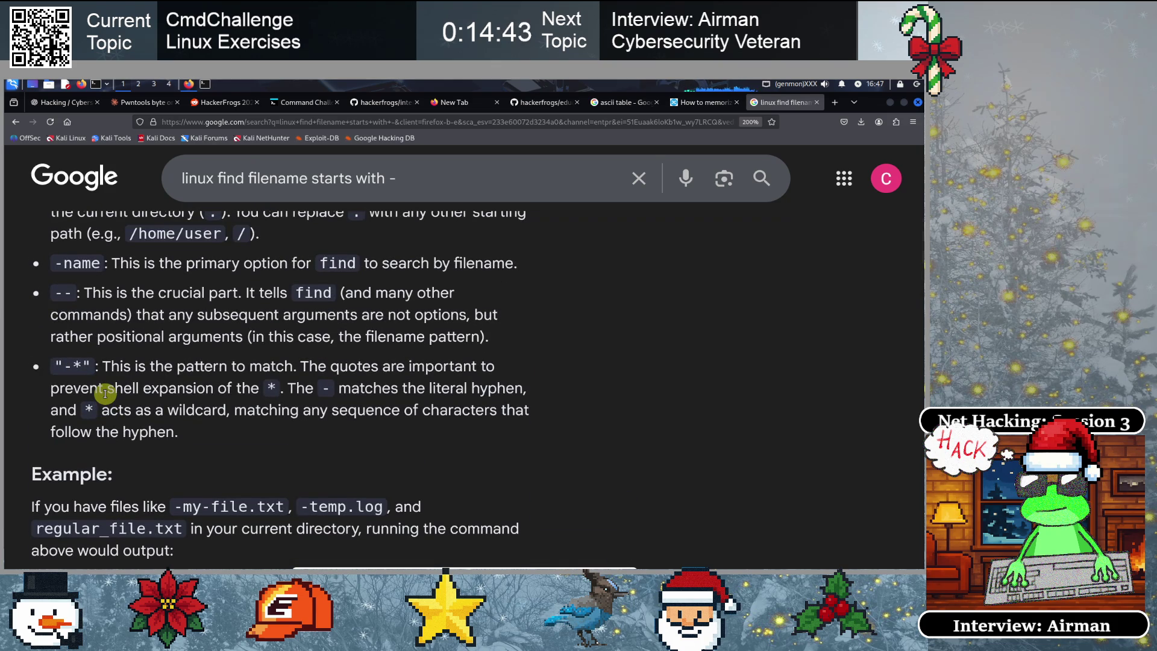
scroll(105, 393, up, 6)
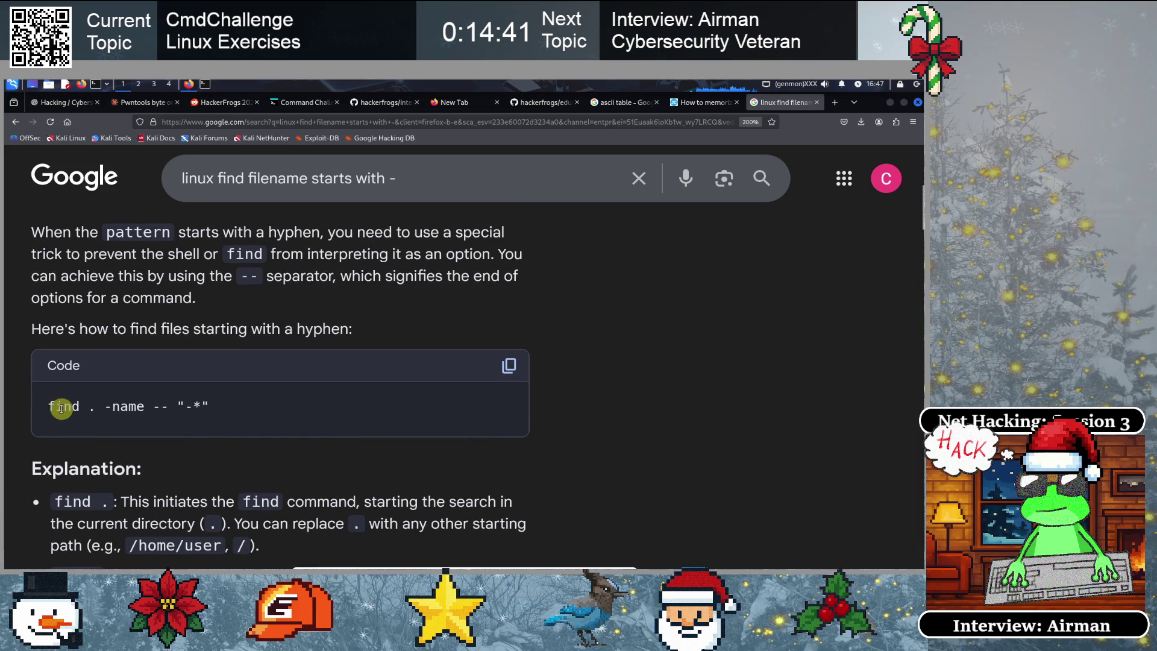
drag(44, 407, 219, 406)
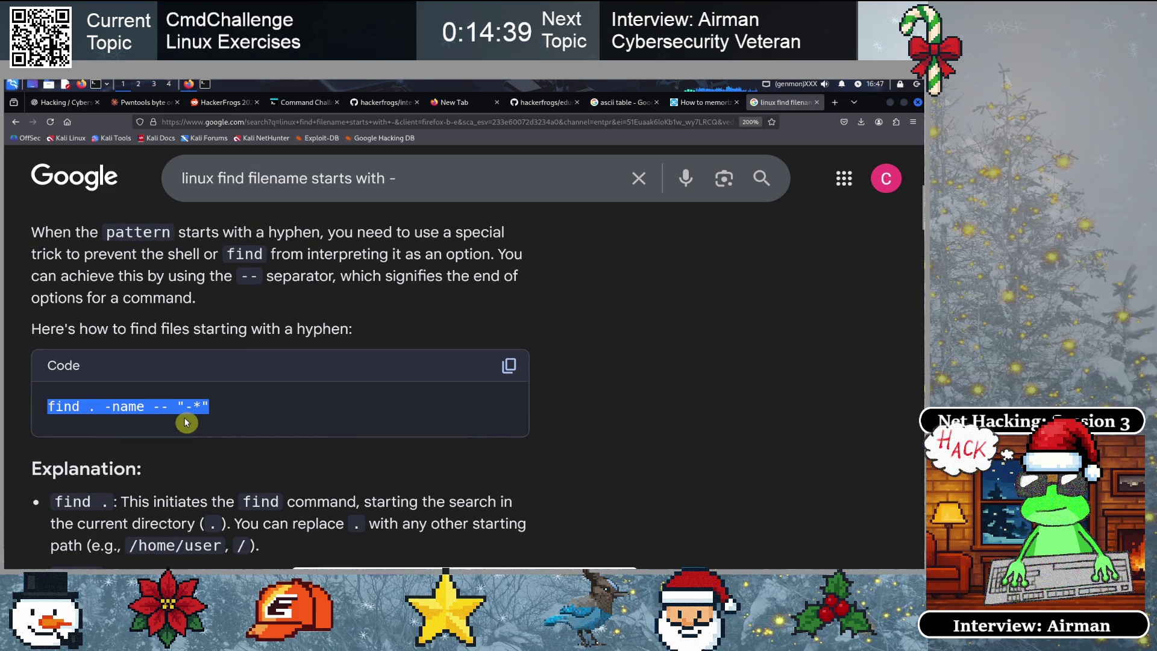
click(77, 408)
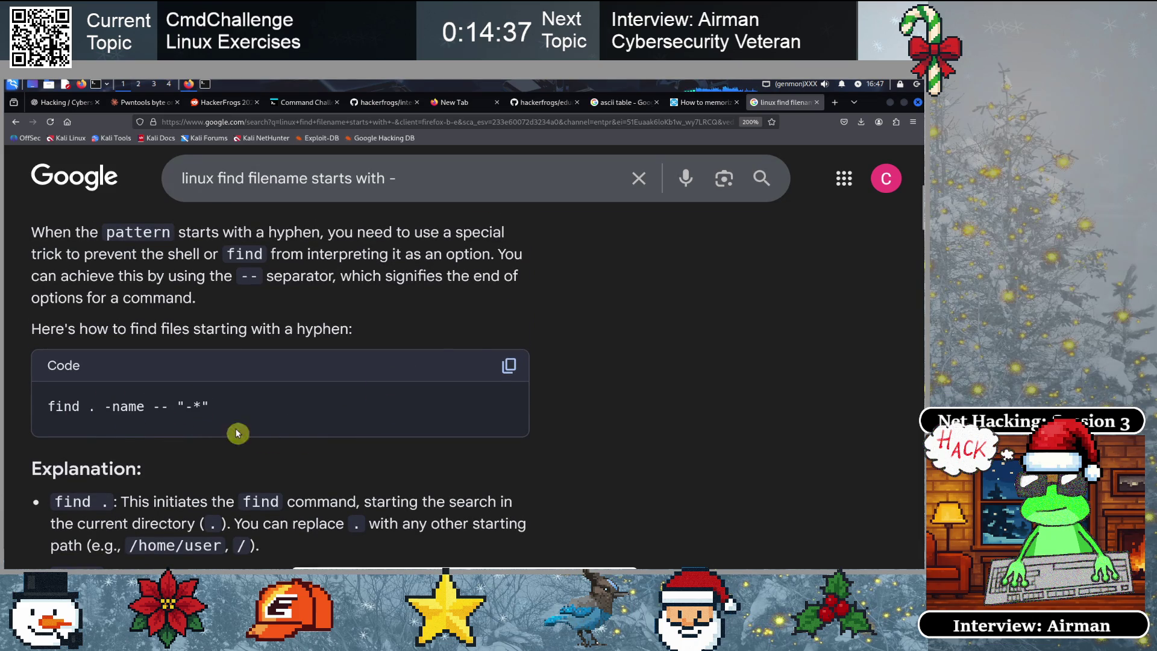
Bring up the link options for the Stack Overflow result about filenames starting with a string.
scroll(196, 416, down, 2)
scroll(196, 416, down, 10)
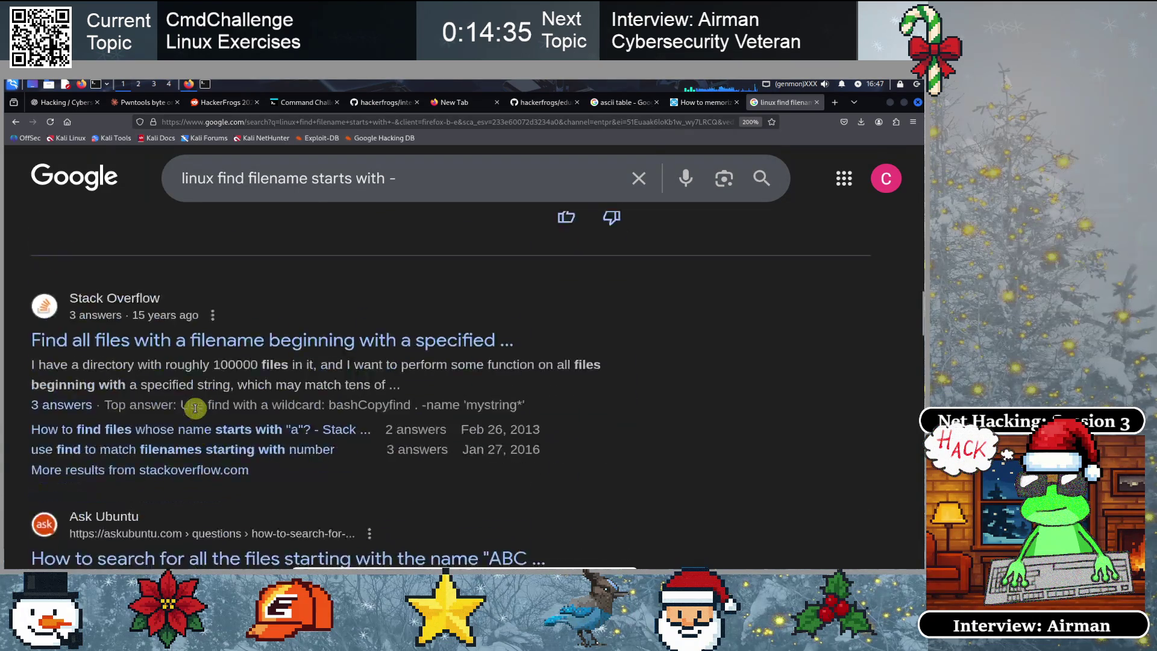
scroll(194, 407, up, 3)
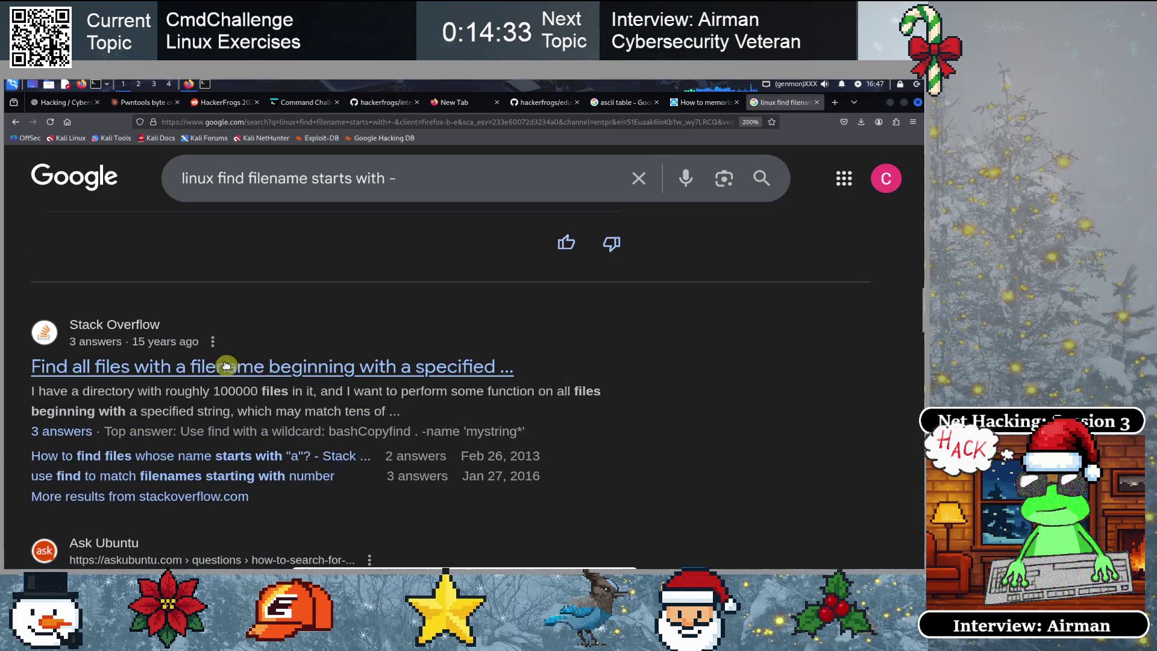
right_click(256, 370)
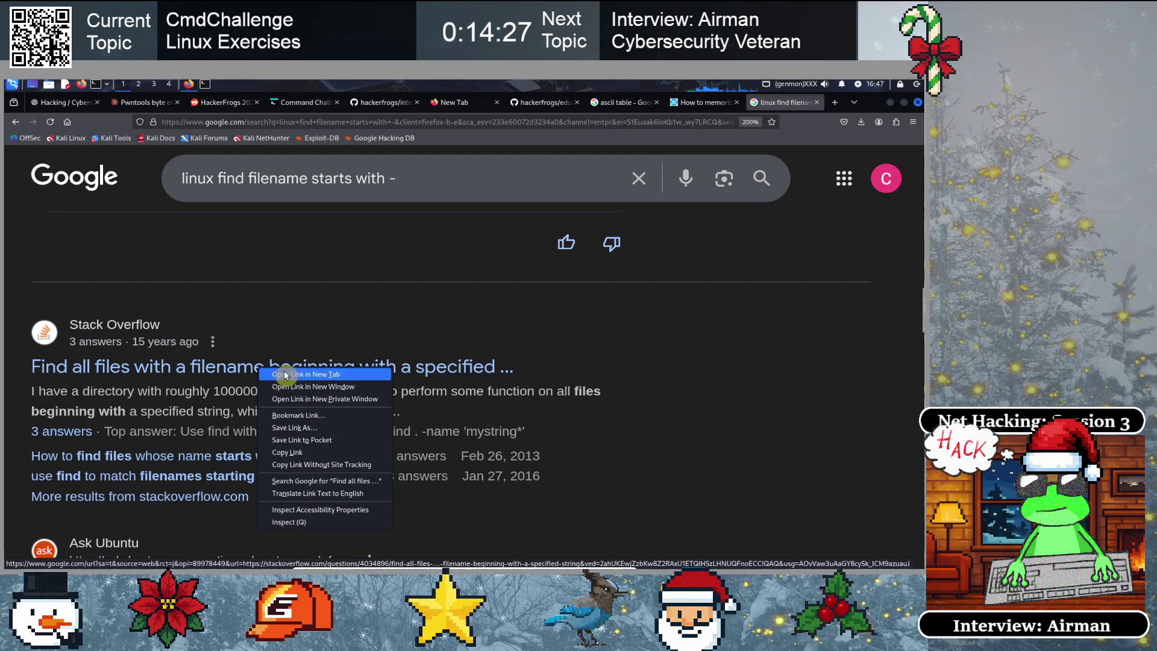
click(284, 371)
click(787, 104)
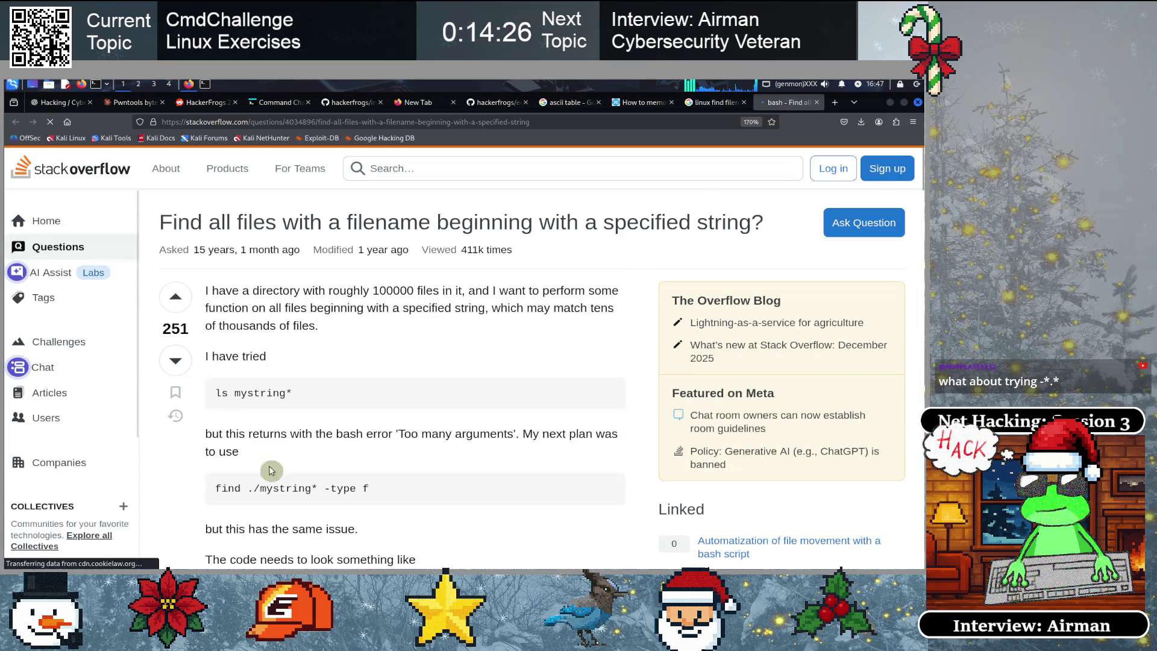
scroll(276, 426, down, 3)
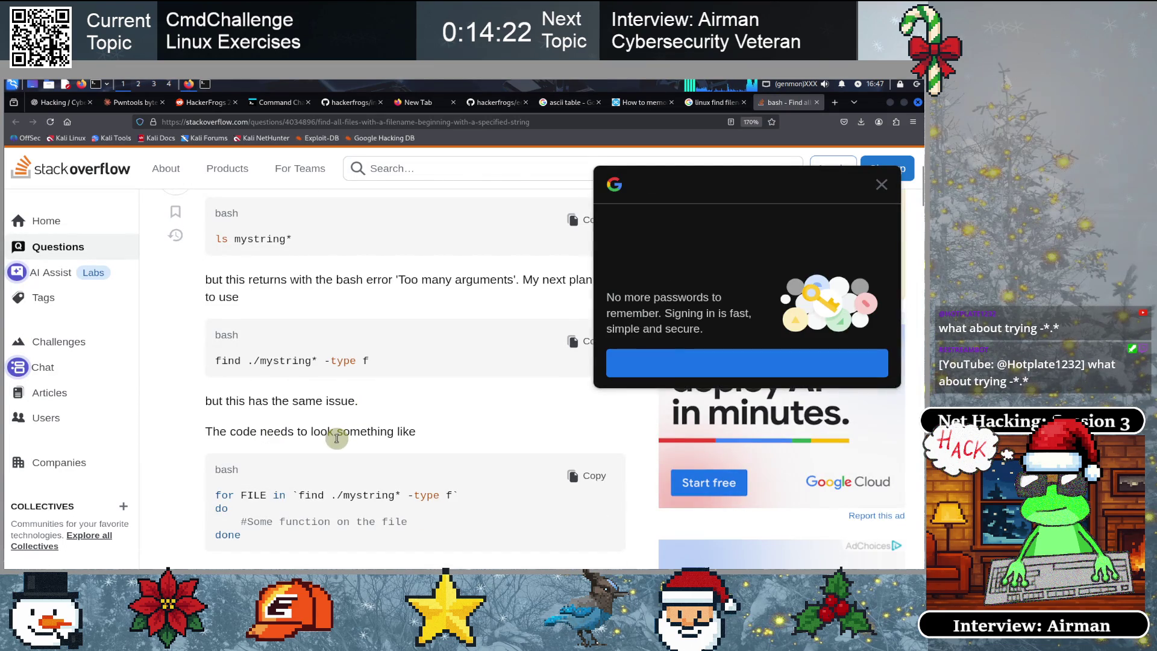
scroll(301, 422, down, 2)
scroll(338, 443, up, 4)
scroll(338, 443, up, 1)
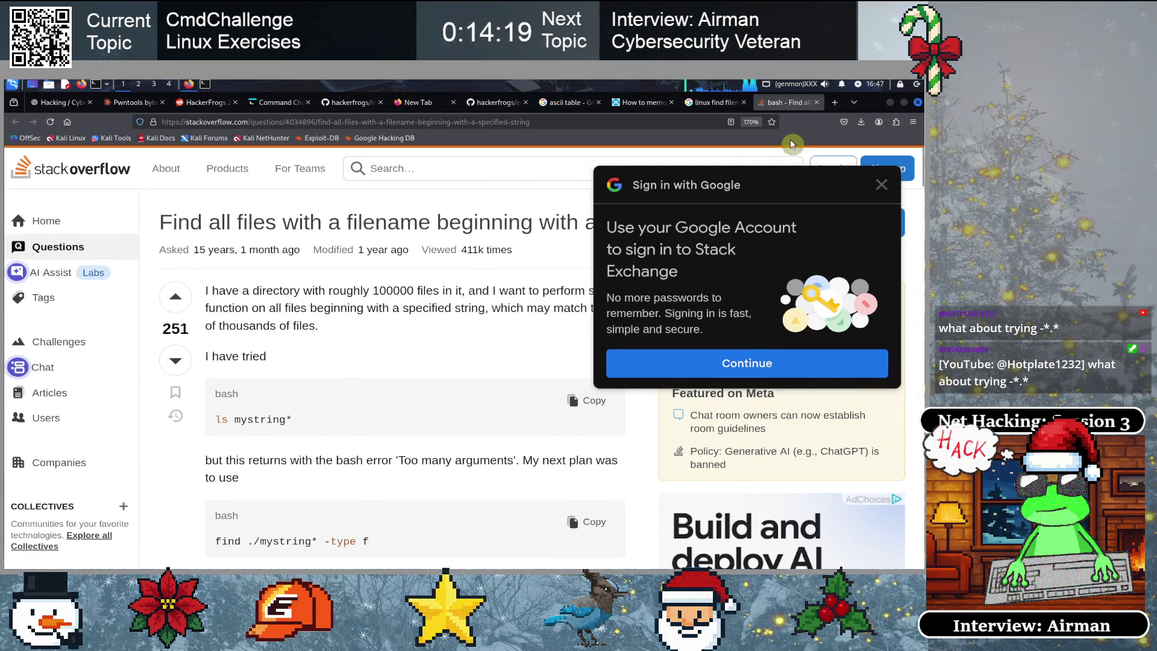
click(815, 103)
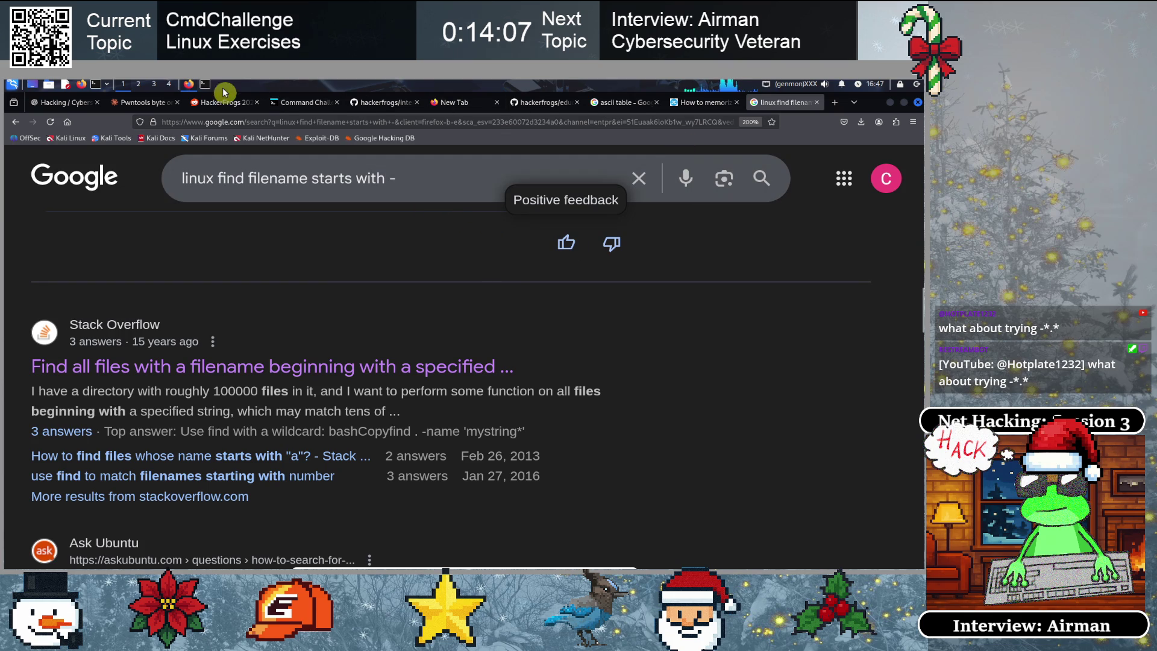
In Command Challenge, edit the find pattern to "-*.*" and run it, getting an unknown predicate error.
click(292, 102)
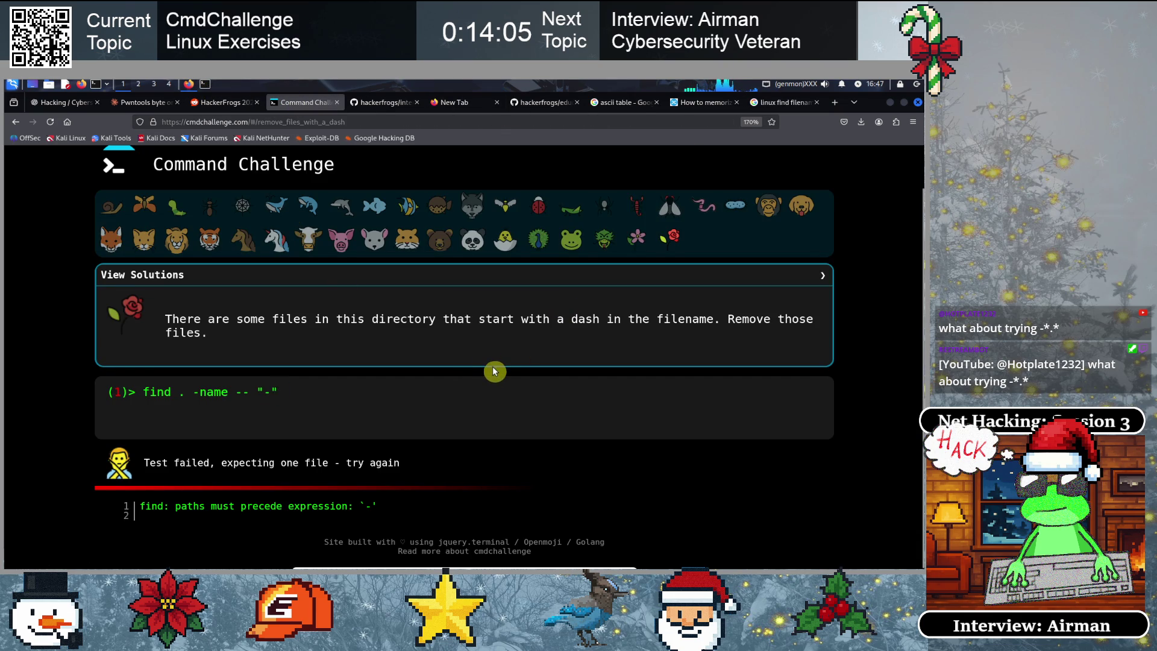
scroll(495, 371, up, 2)
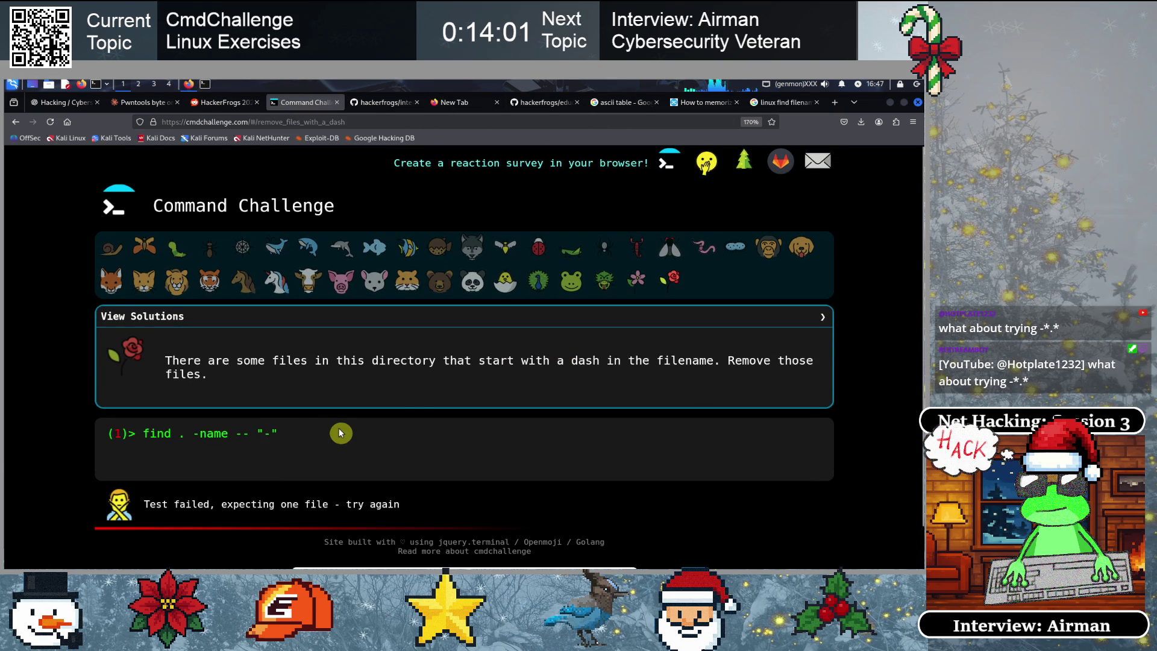
key(Up)
key(Down)
key(Left)
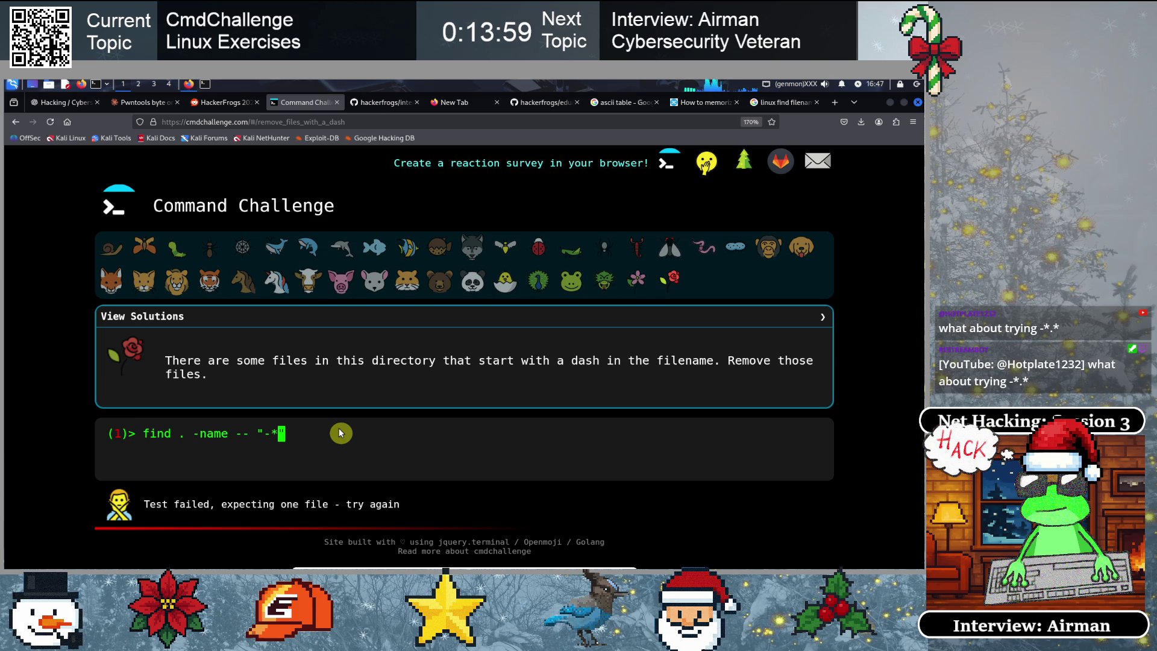
text(.*)
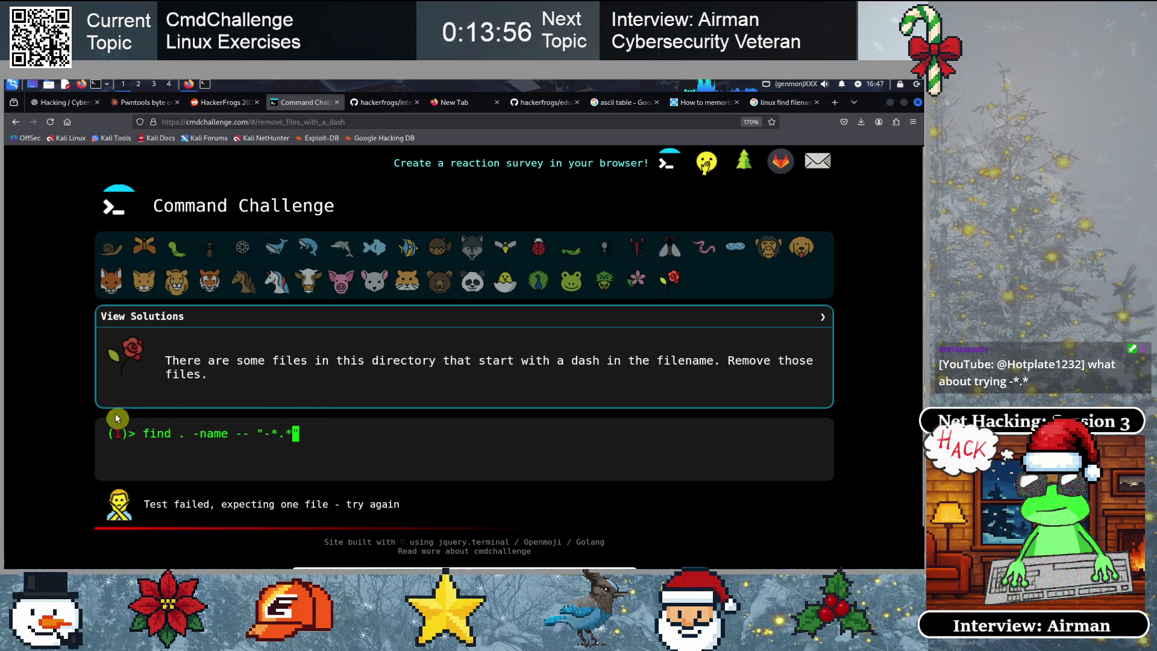
key(Return)
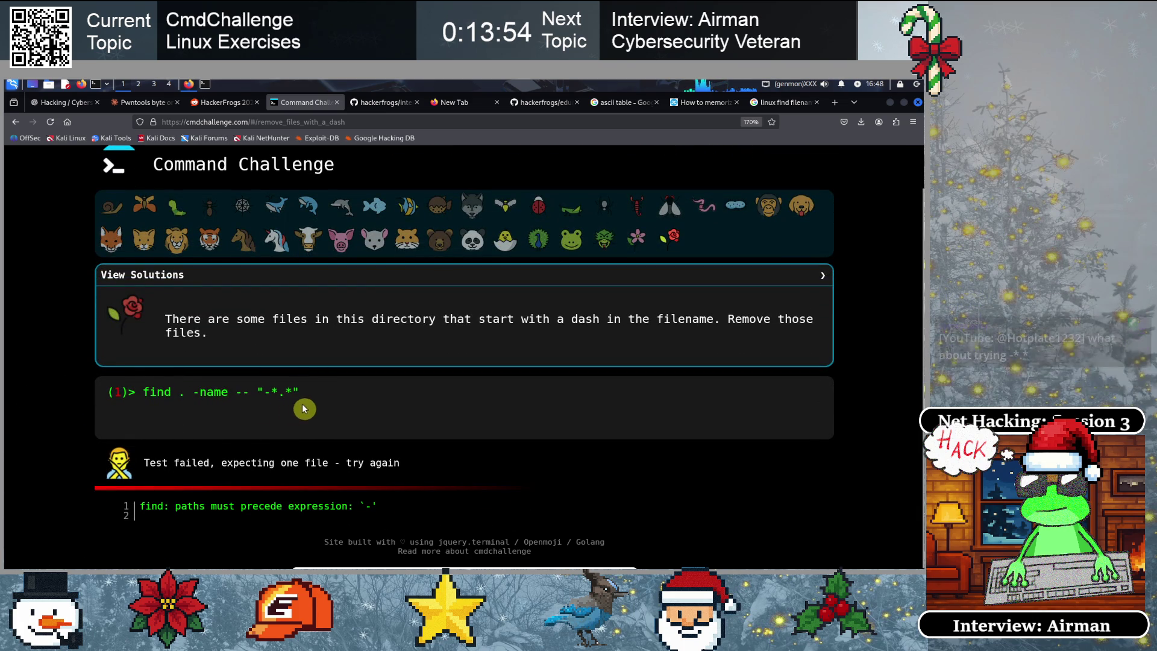
key(Return)
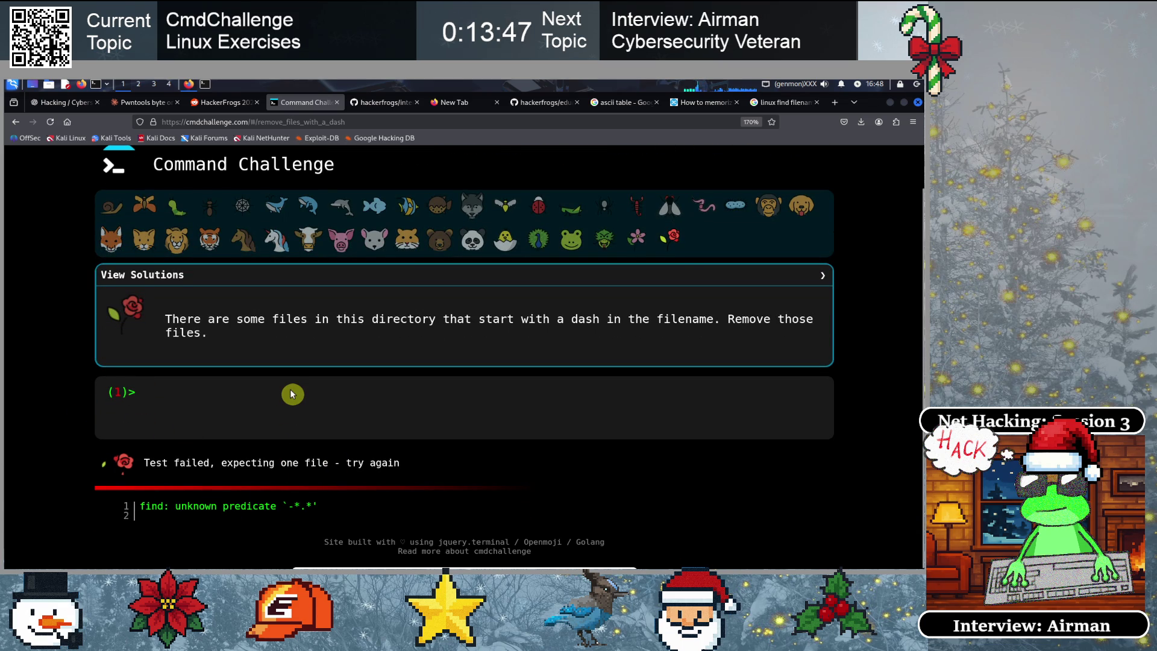
Recall the failed "-*.*" find command, then return to the Google results.
key(Up)
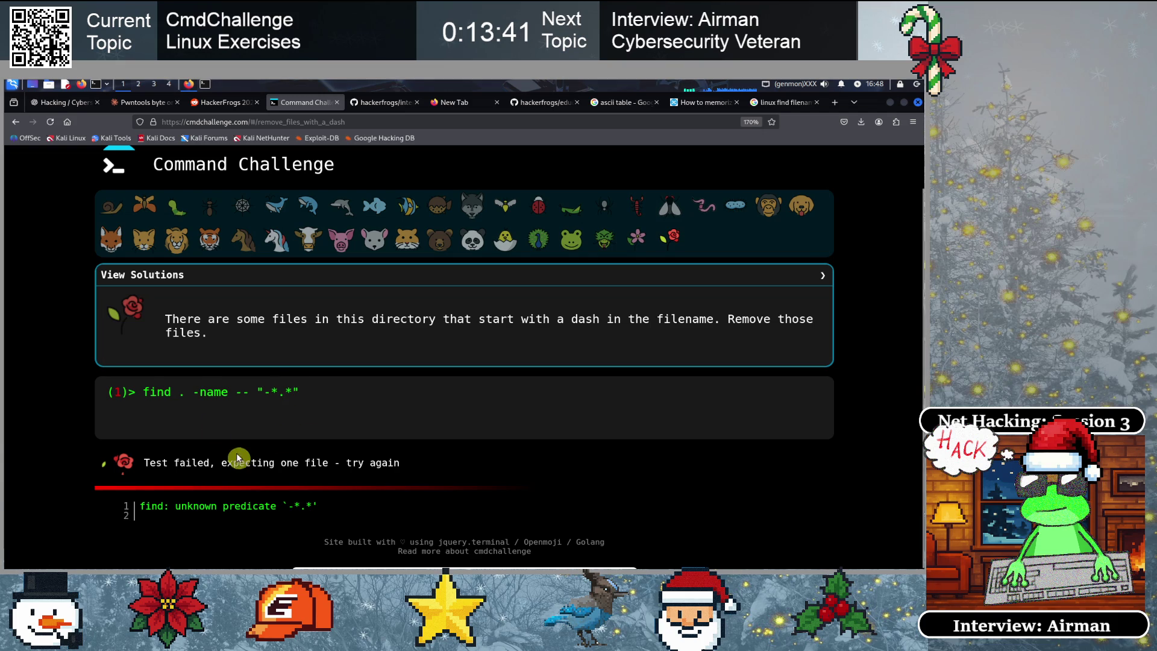
key(End)
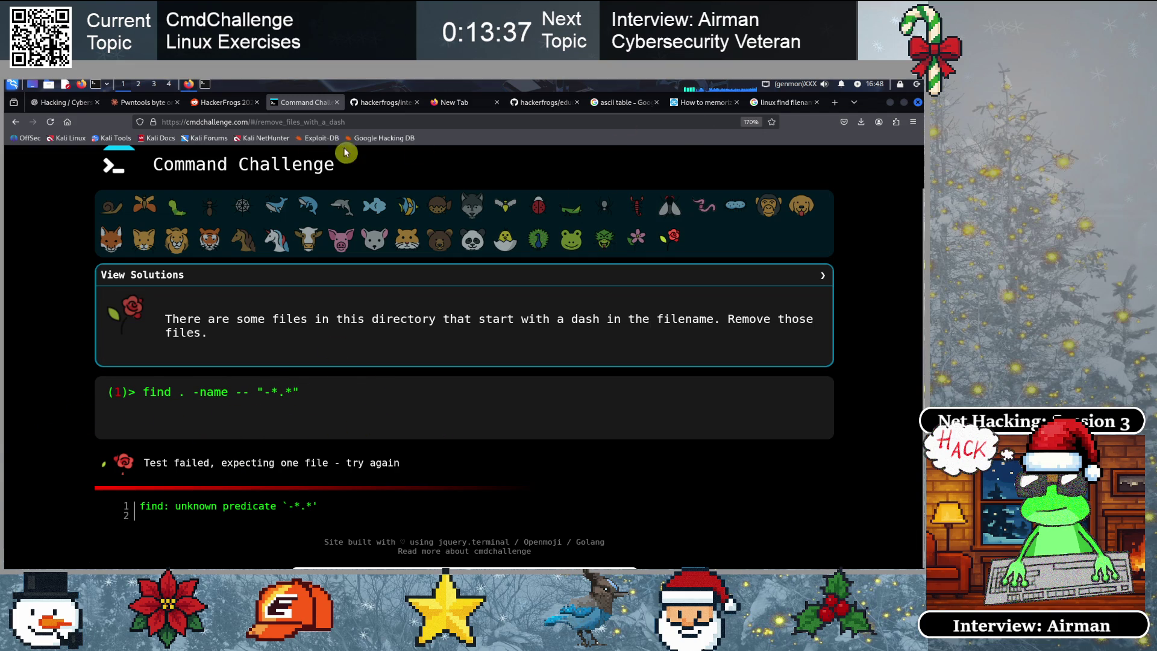
click(780, 104)
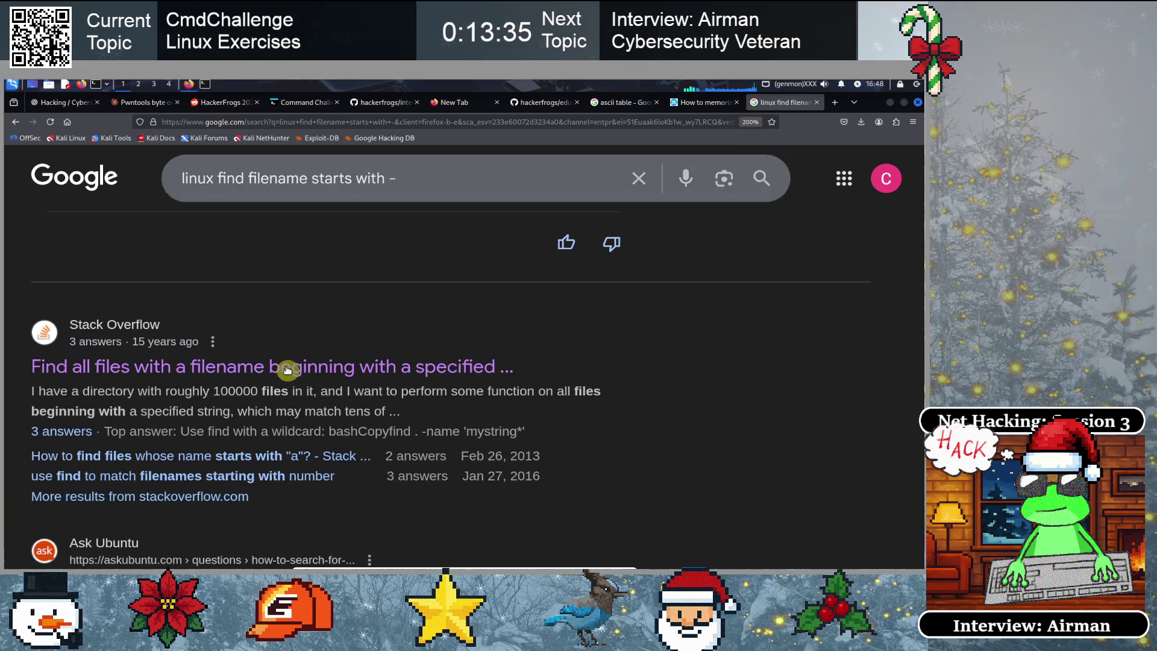
Skim the 'linux find filename starts with -' results, then switch to the ChatGPT chat.
scroll(289, 394, down, 5)
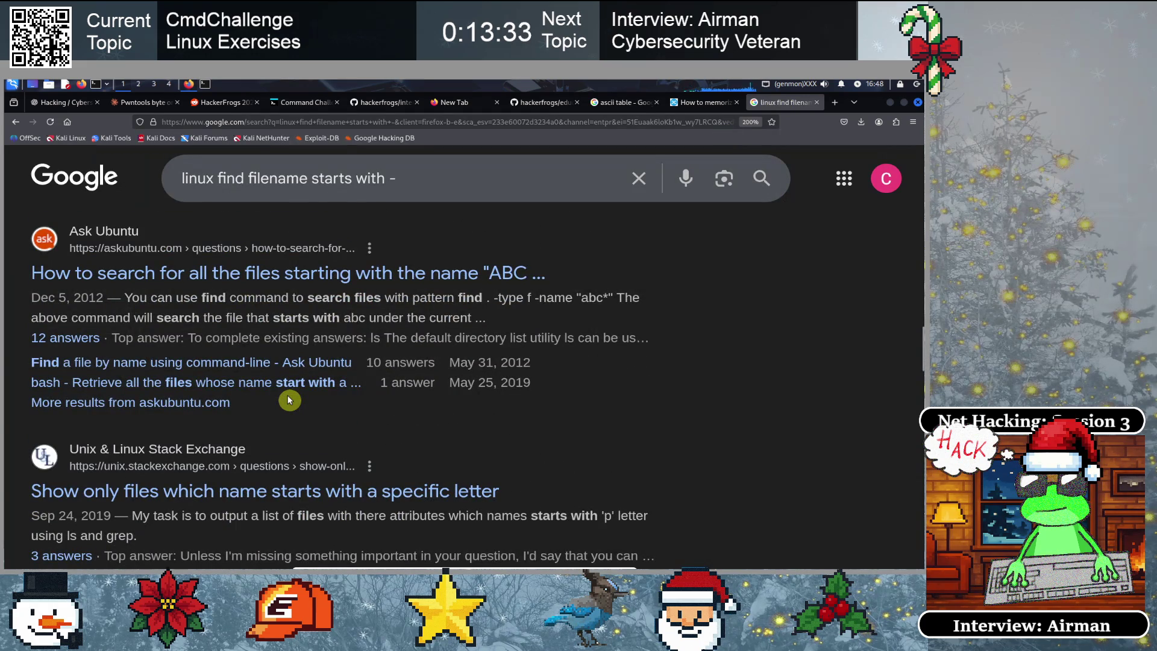
scroll(289, 400, down, 2)
scroll(289, 400, down, 5)
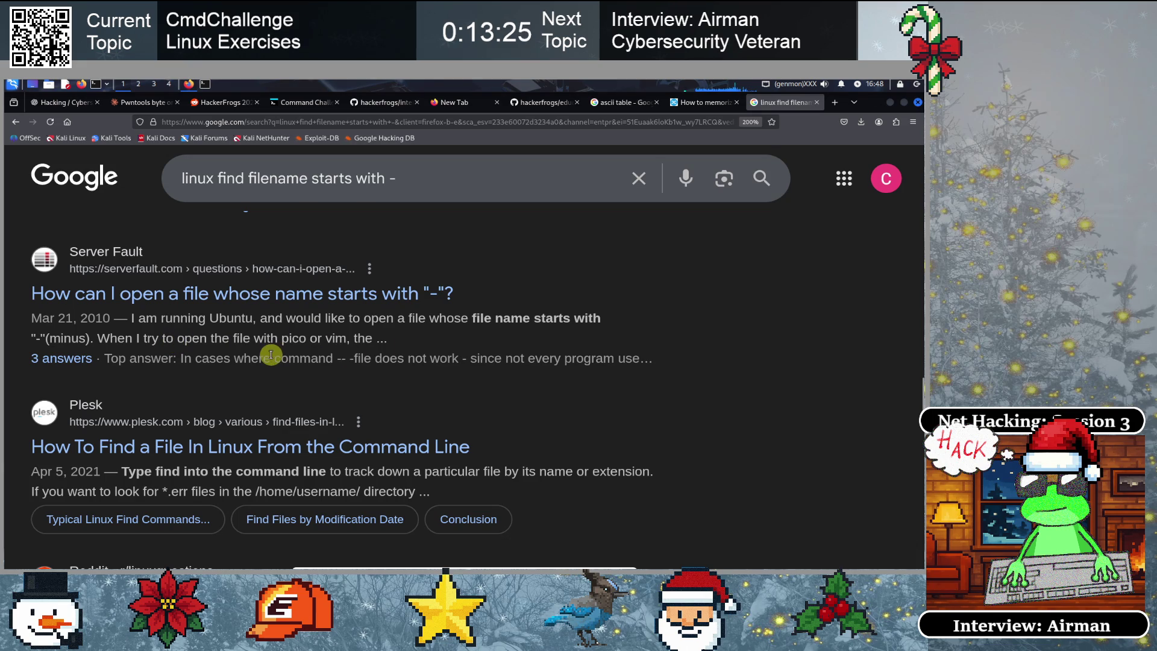
scroll(271, 354, up, 8)
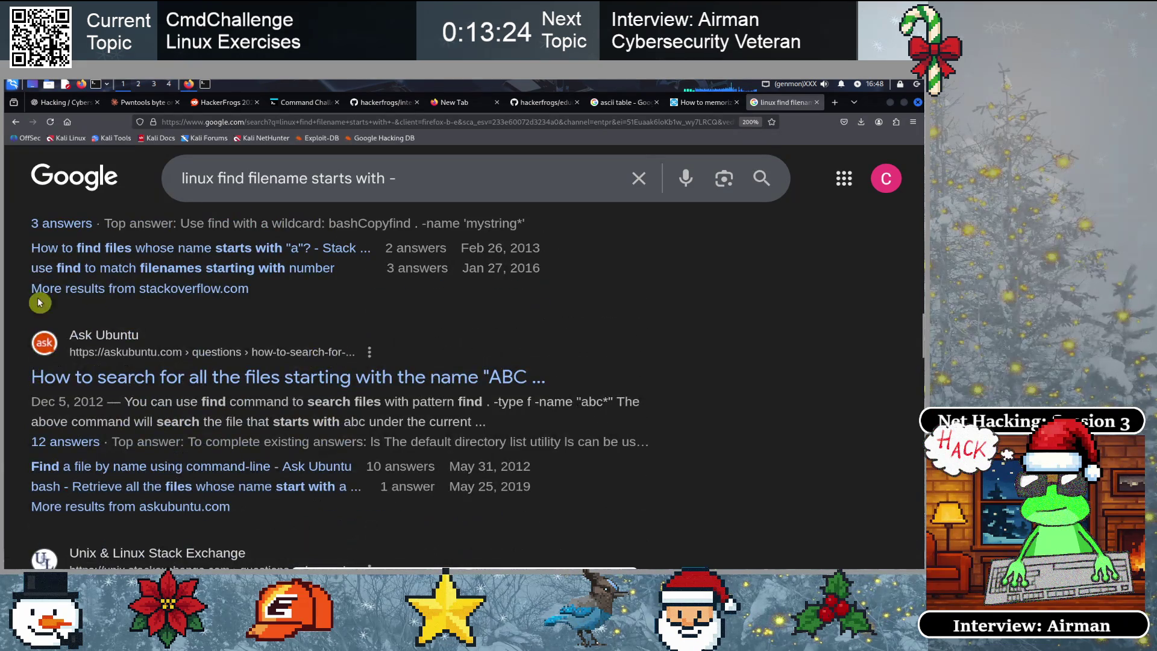
click(60, 103)
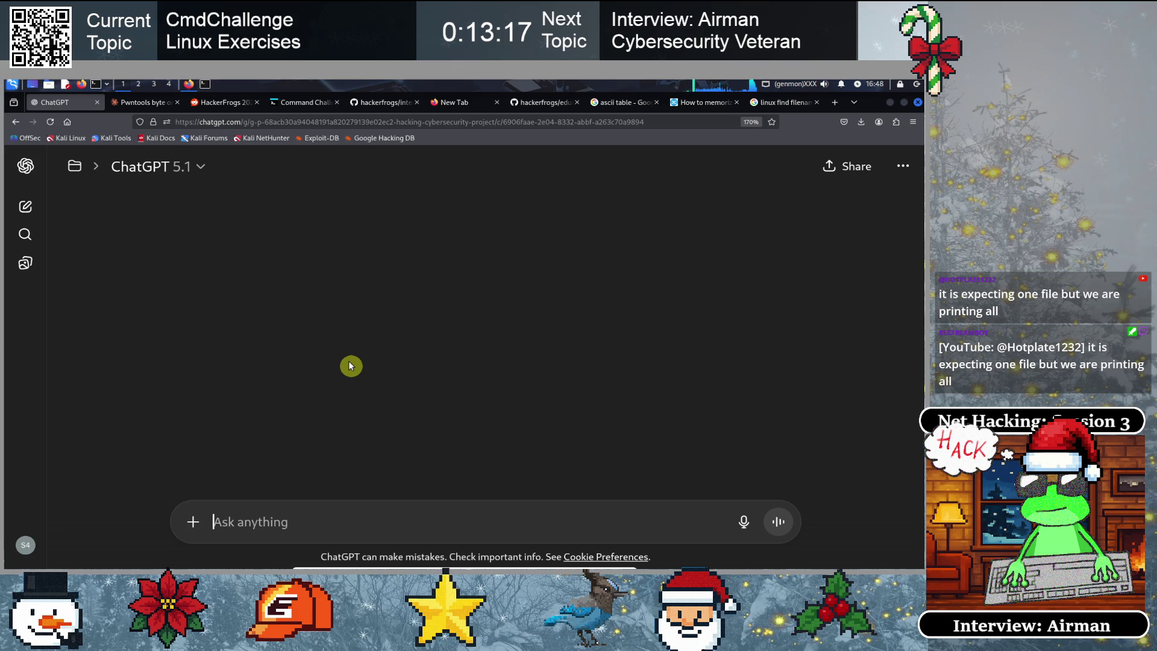
Ask ChatGPT how to find files whose names begin with a hyphen ( - ).
click(250, 522)
text(Using the Linux find co)
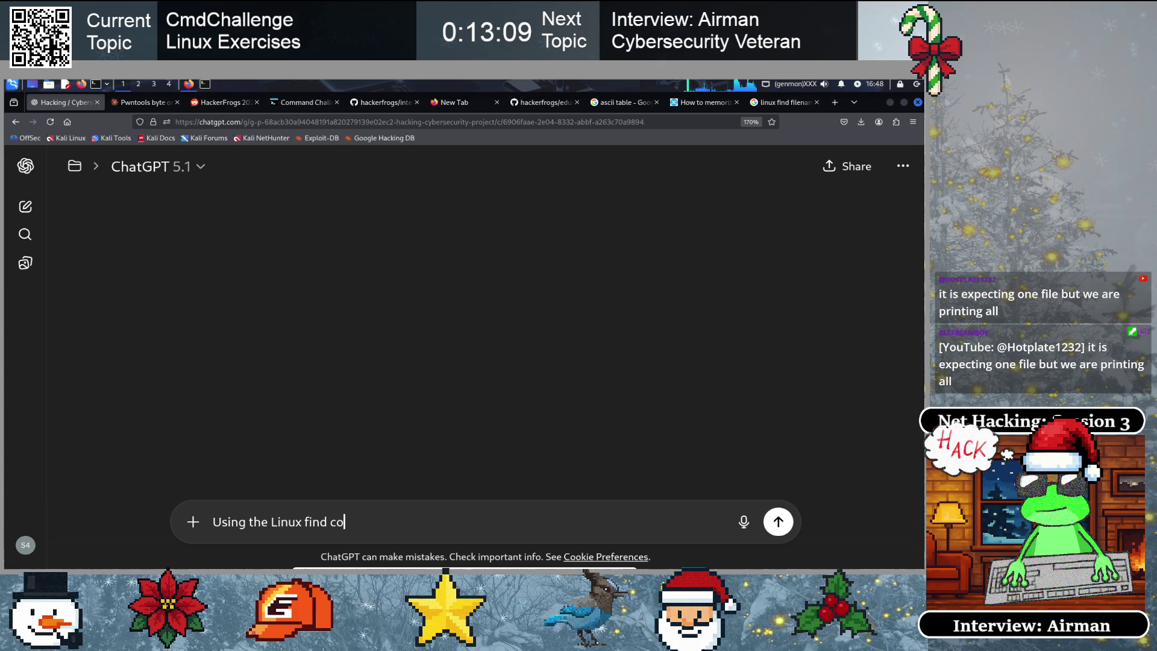
text(mmand, how do we find files that start with a h)
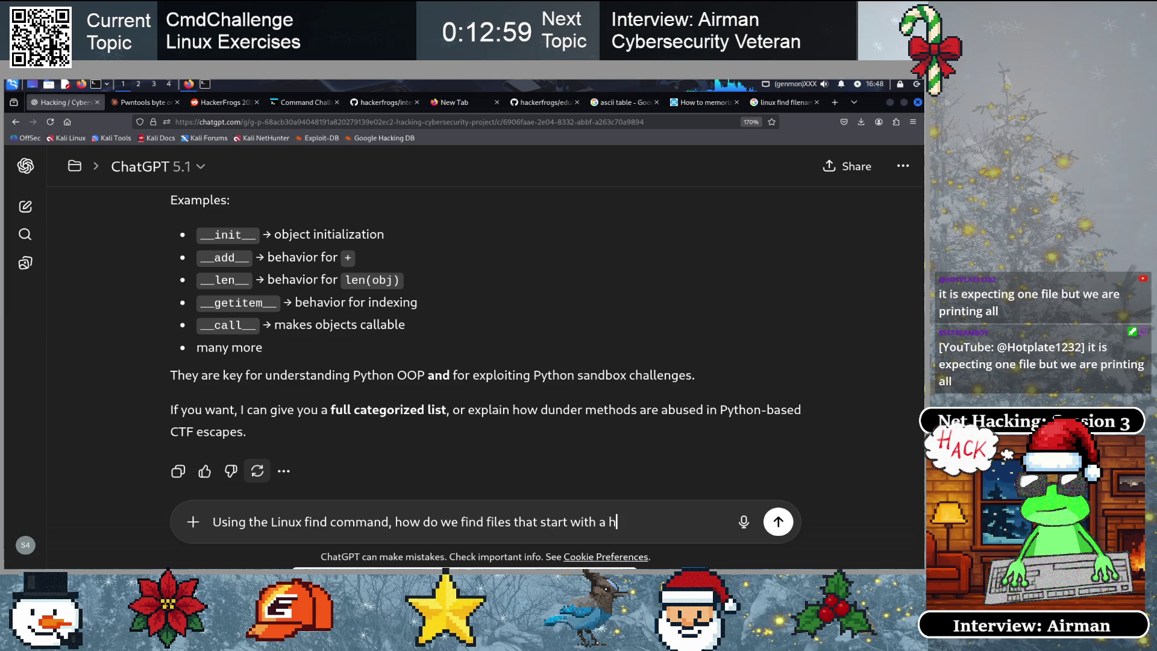
text(( - ))
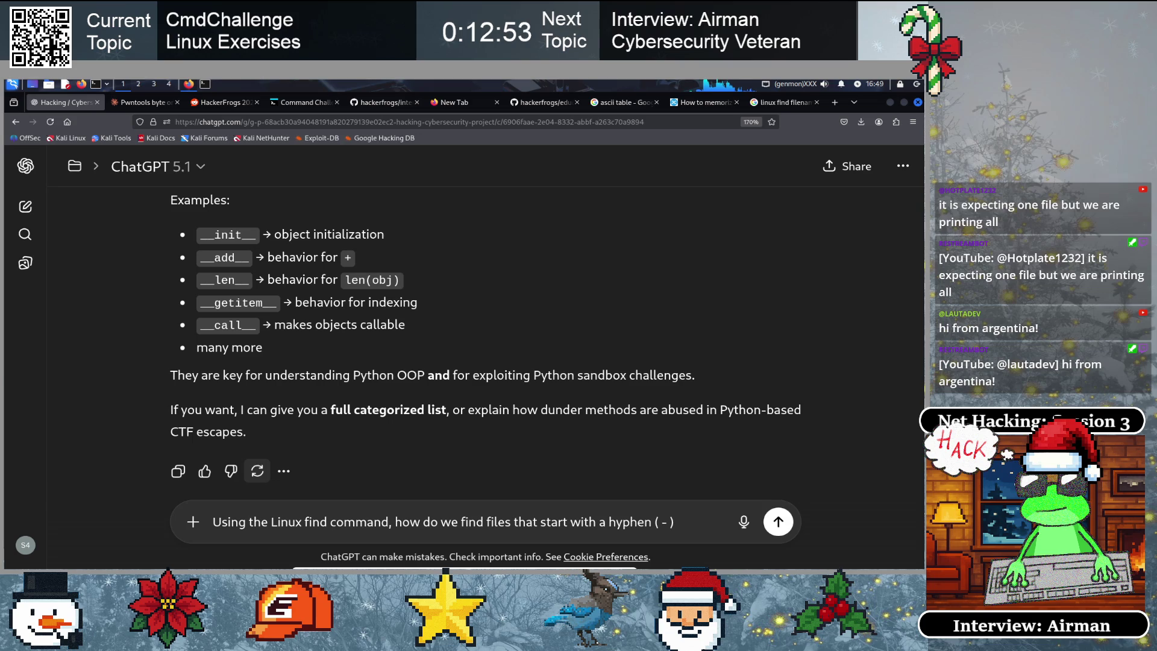
text(?)
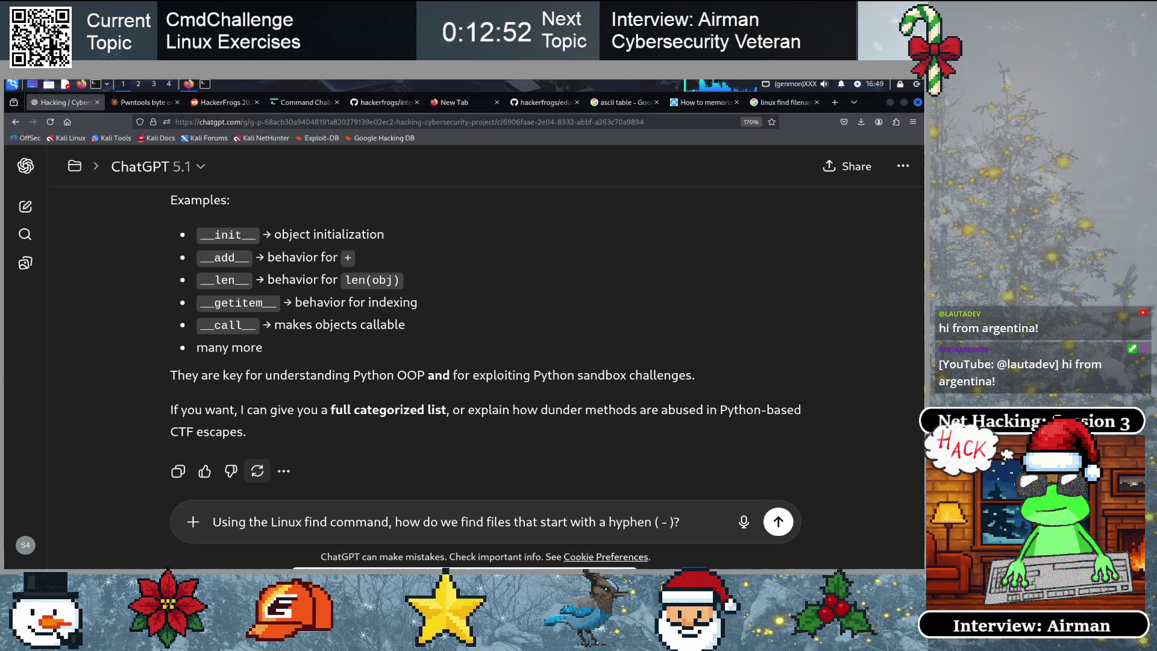
key(Return)
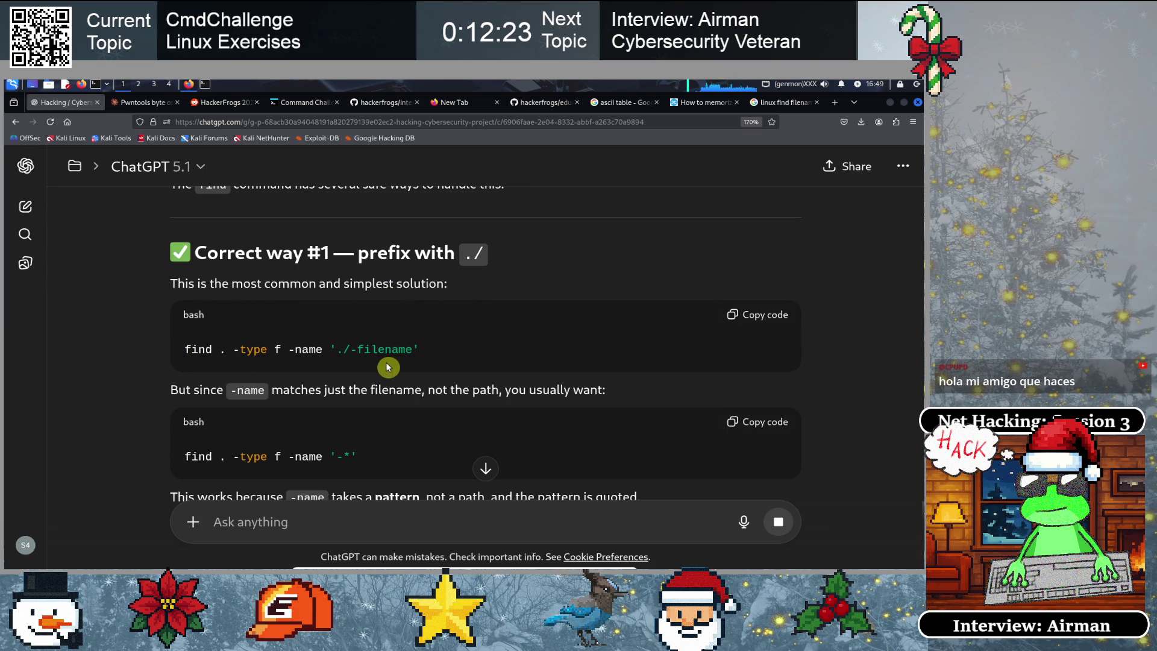
Review the answer's find . -type f -name '-*' command, then return to Command Challenge.
scroll(392, 365, down, 3)
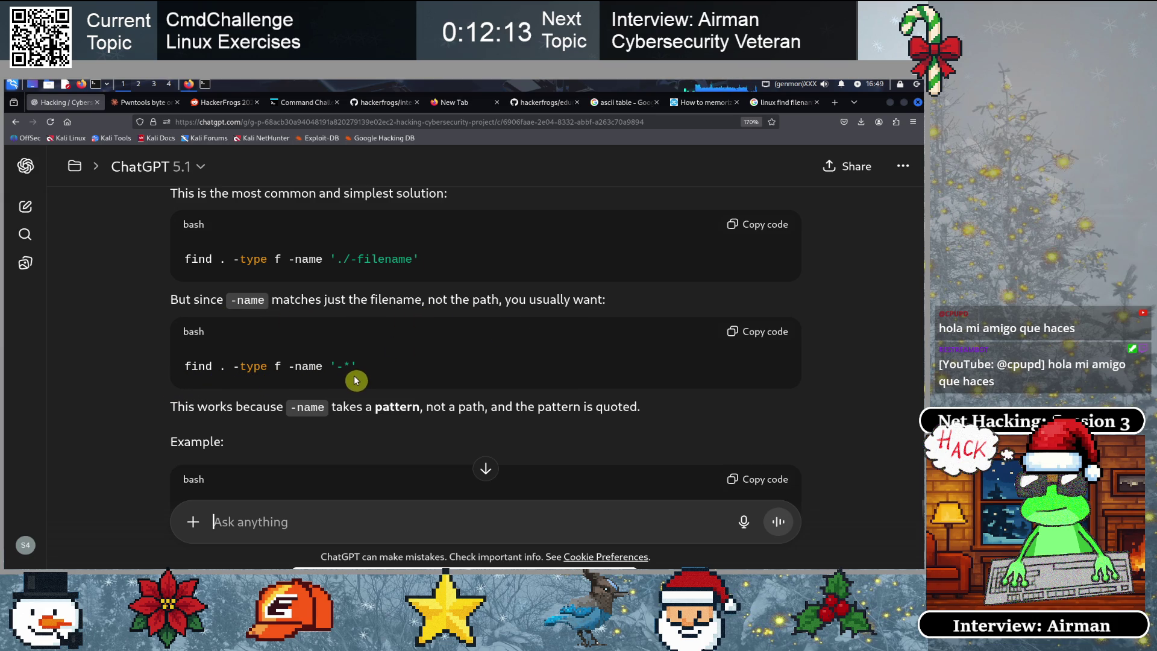
scroll(356, 380, down, 2)
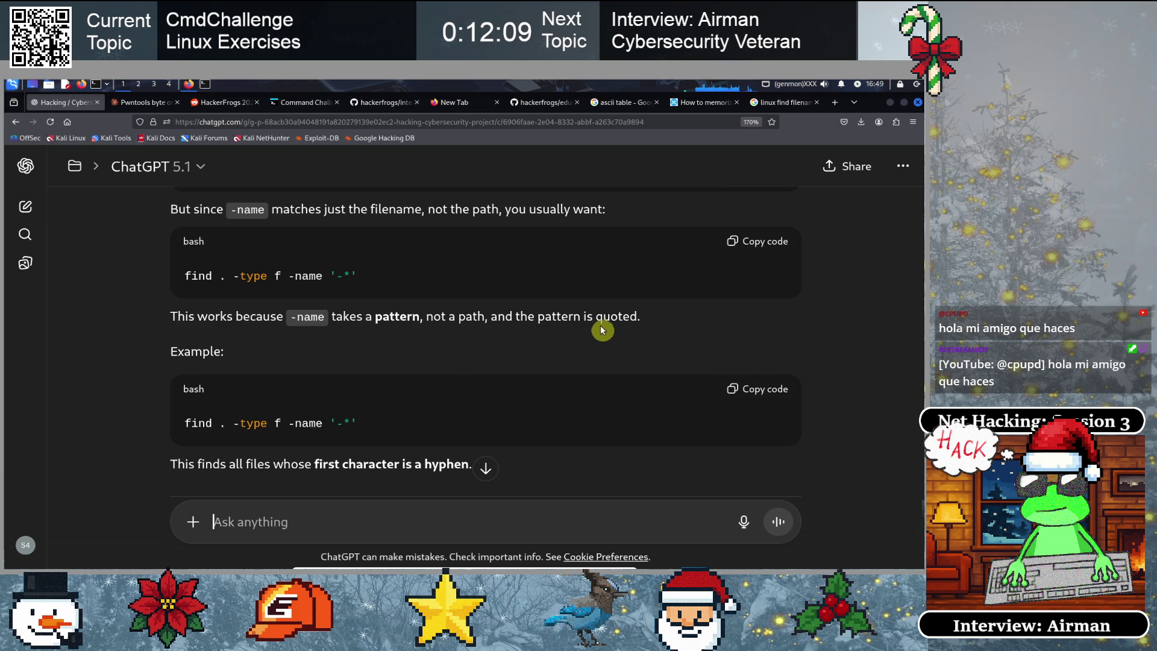
drag(359, 277, 184, 277)
key(ctrl+c)
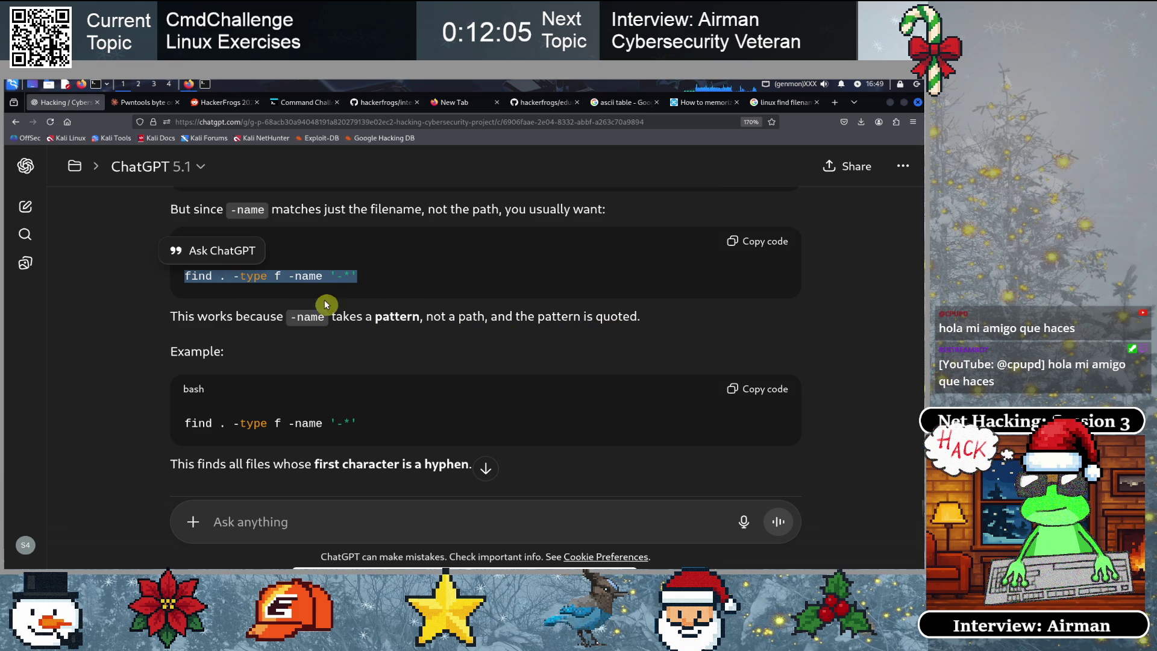
click(148, 297)
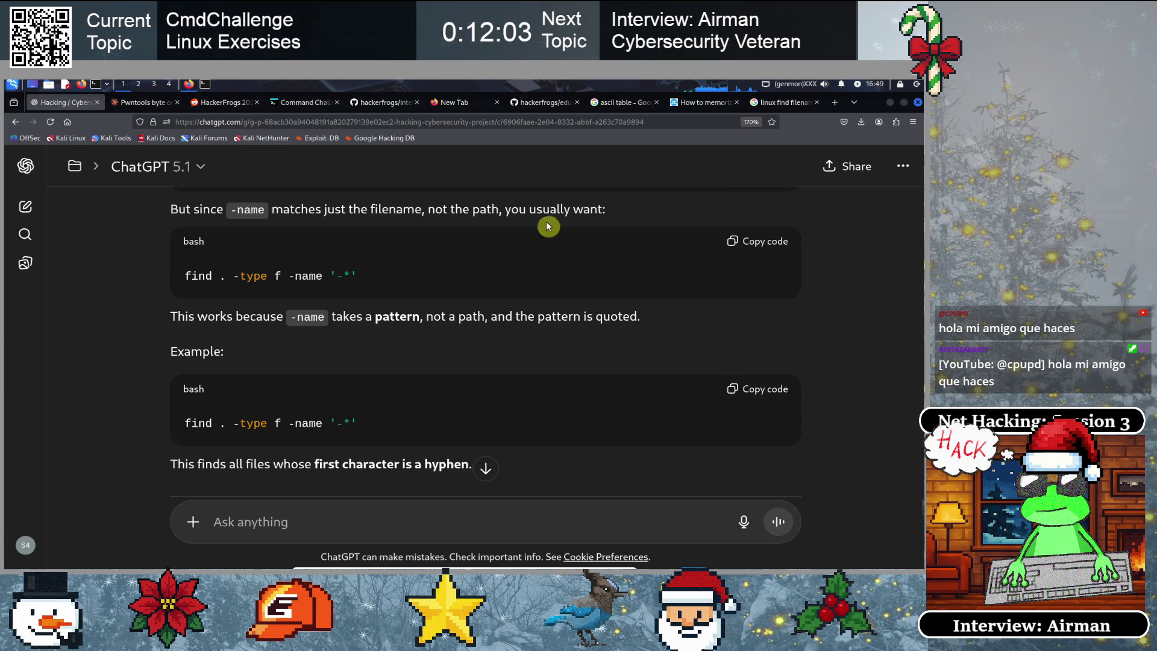
click(310, 103)
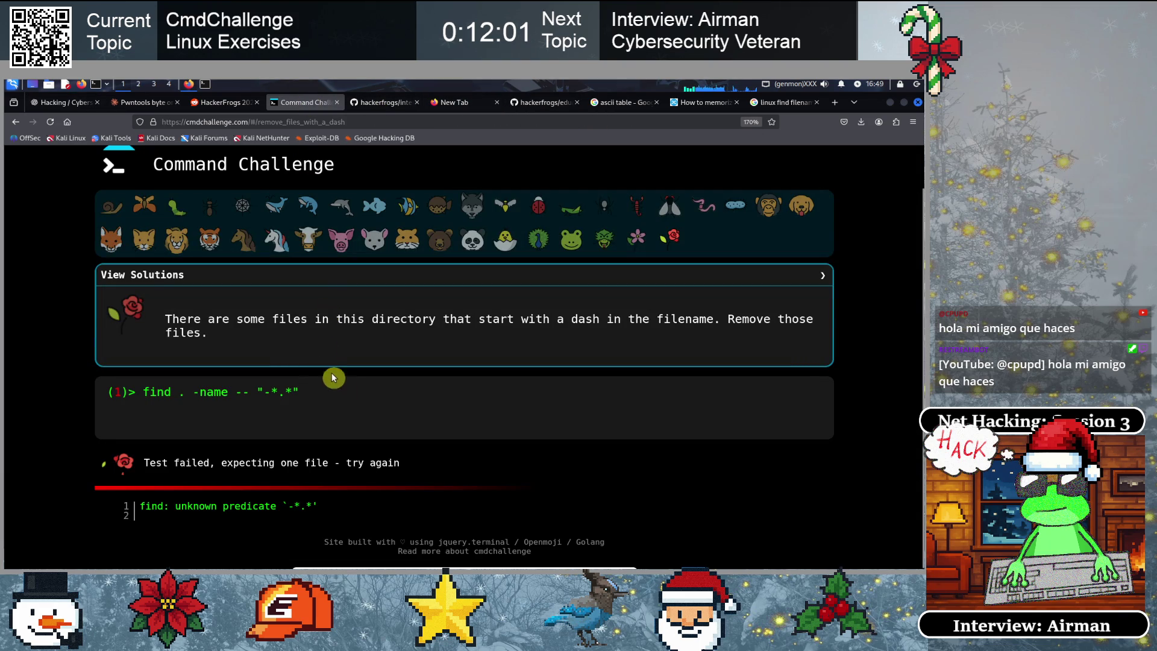
Run find . -type f -name '-*' to list the dash-prefixed files.
key(BackSpace)
key(BackSpace)
key(BackSpace)
key(BackSpace)
key(BackSpace)
key(ctrl+v)
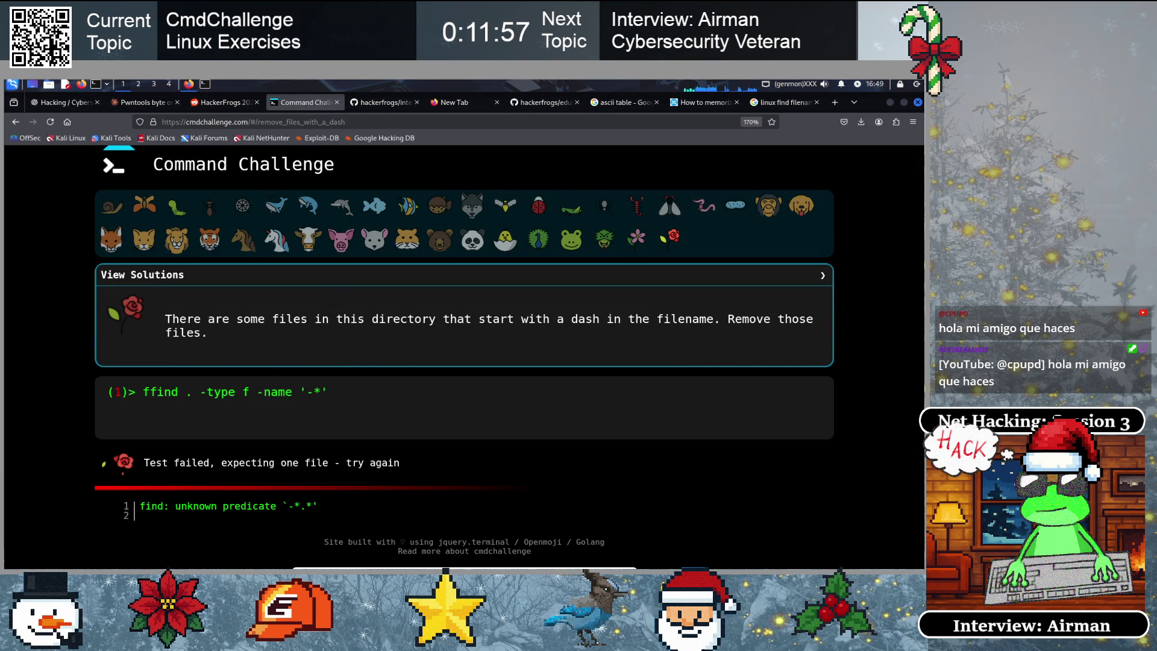
text(')
key(Home)
key(Delete)
key(Return)
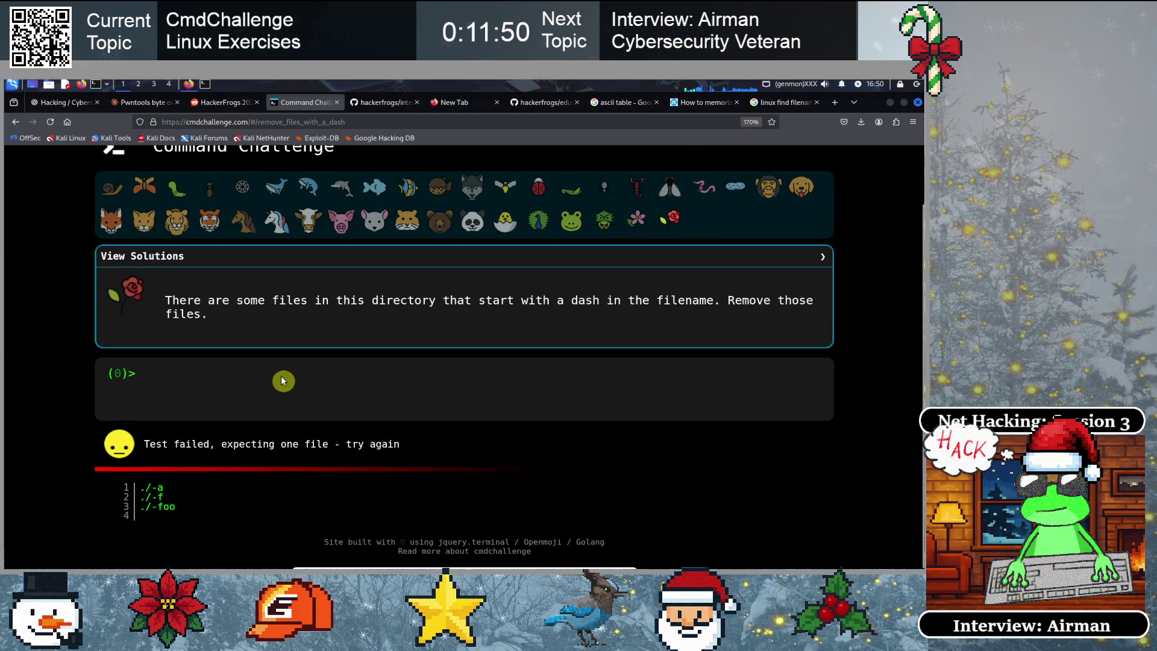
Re-run the find command with -exec rm {} \; appended to delete those files.
key(Up)
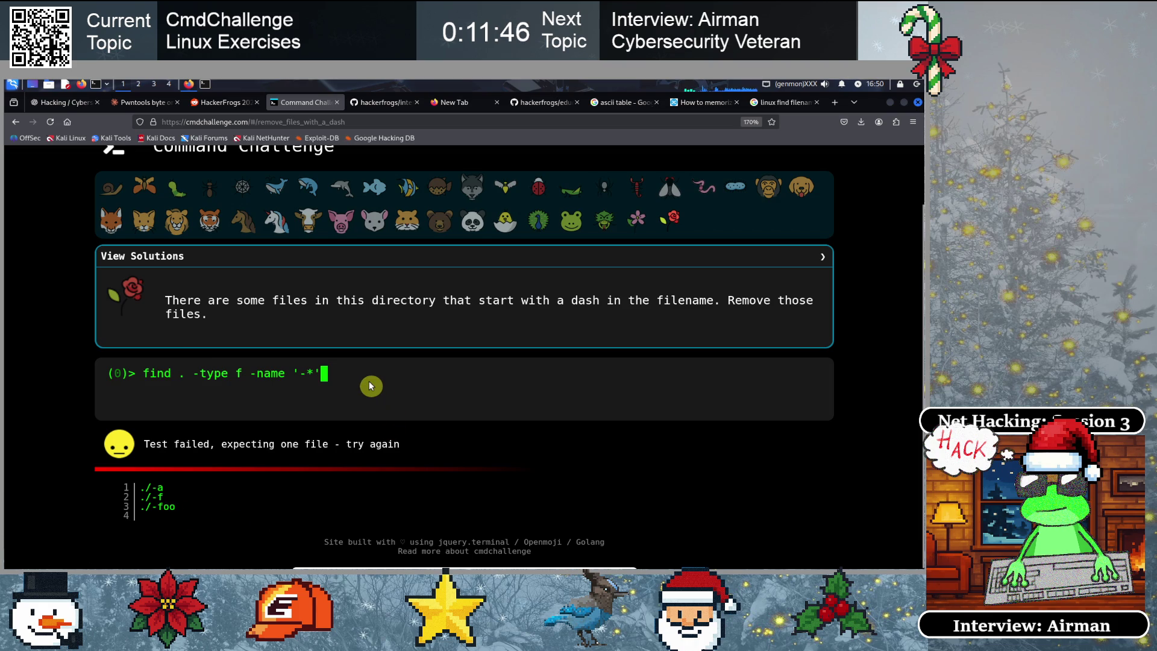
text(-)
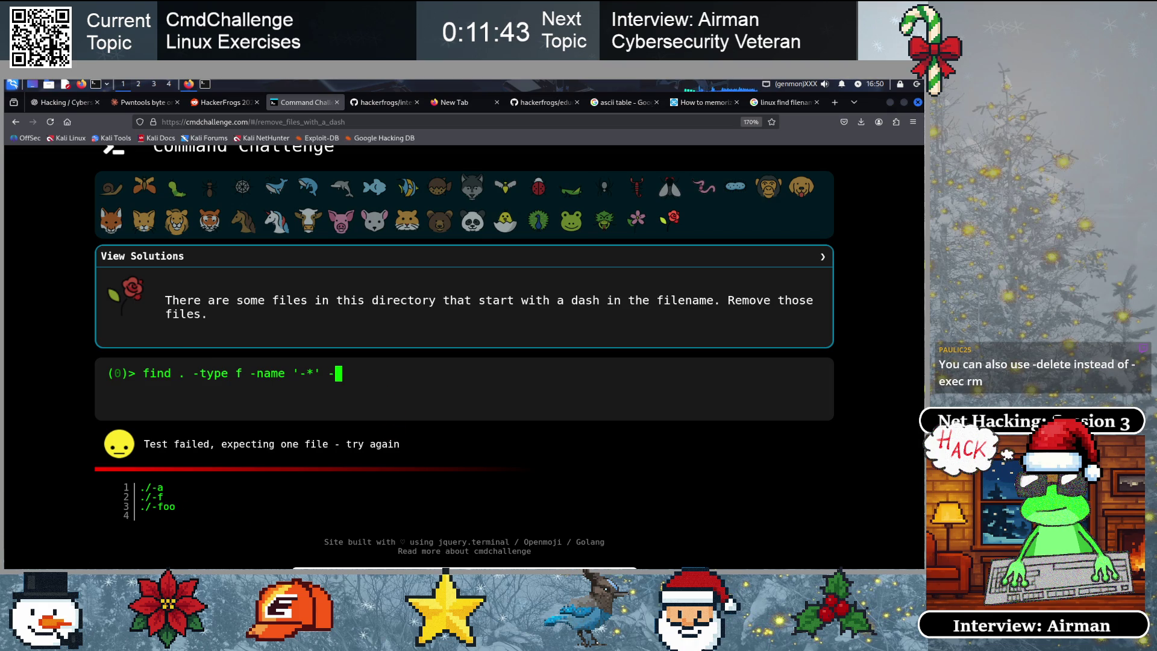
text(exec r)
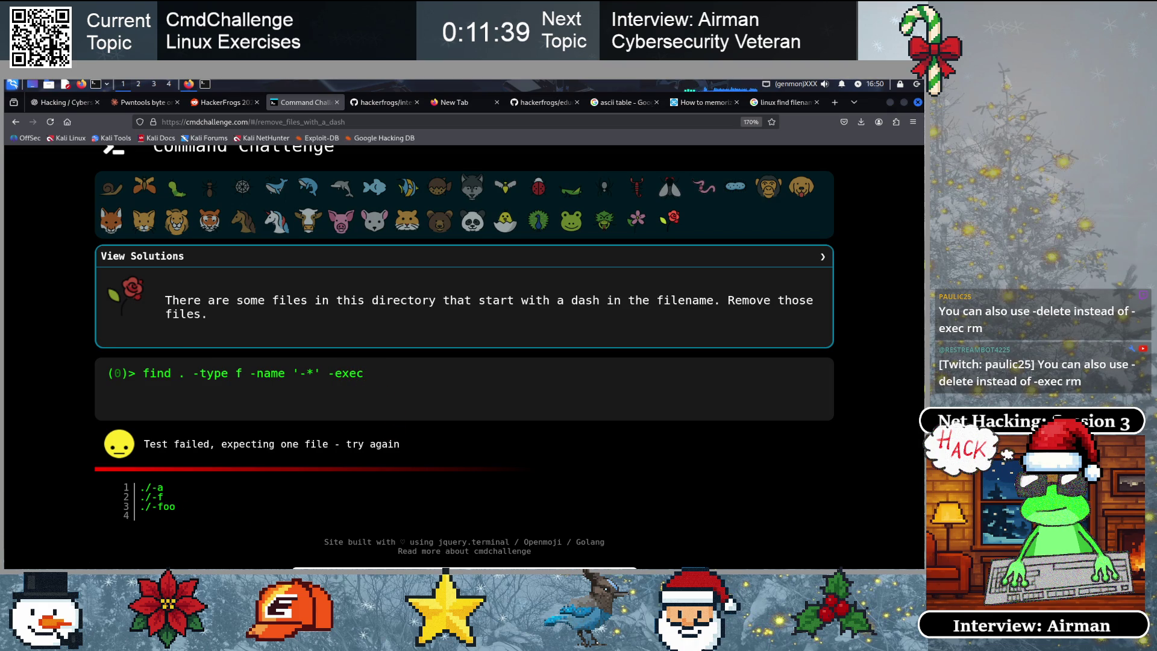
text(m {} )
text(\;)
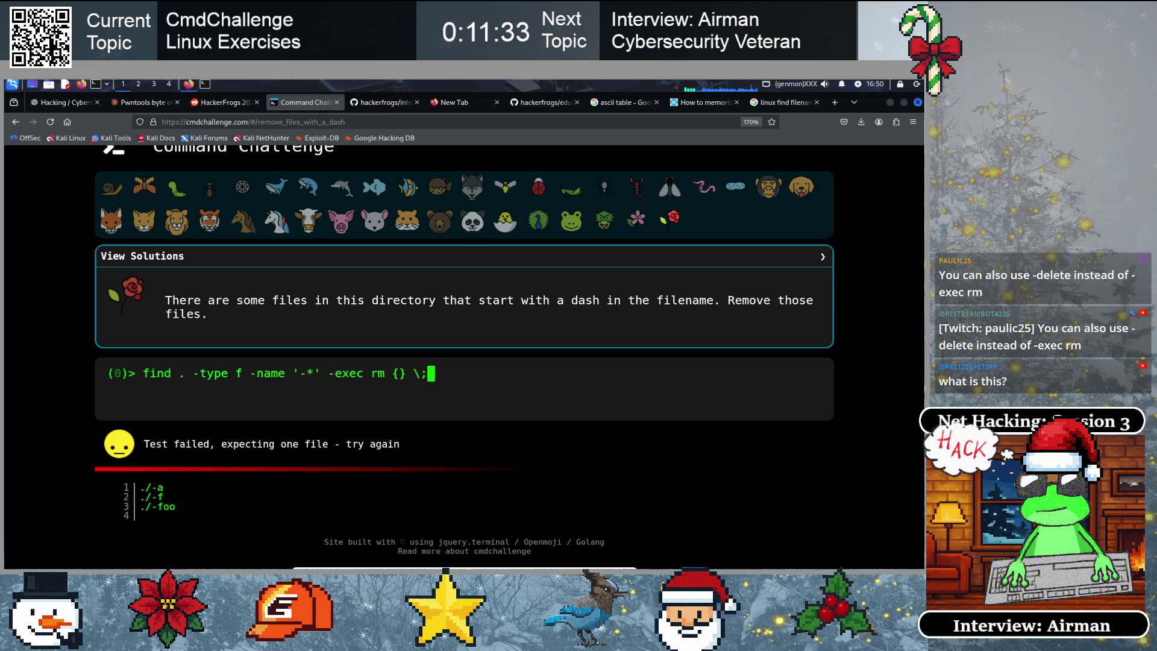
key(Return)
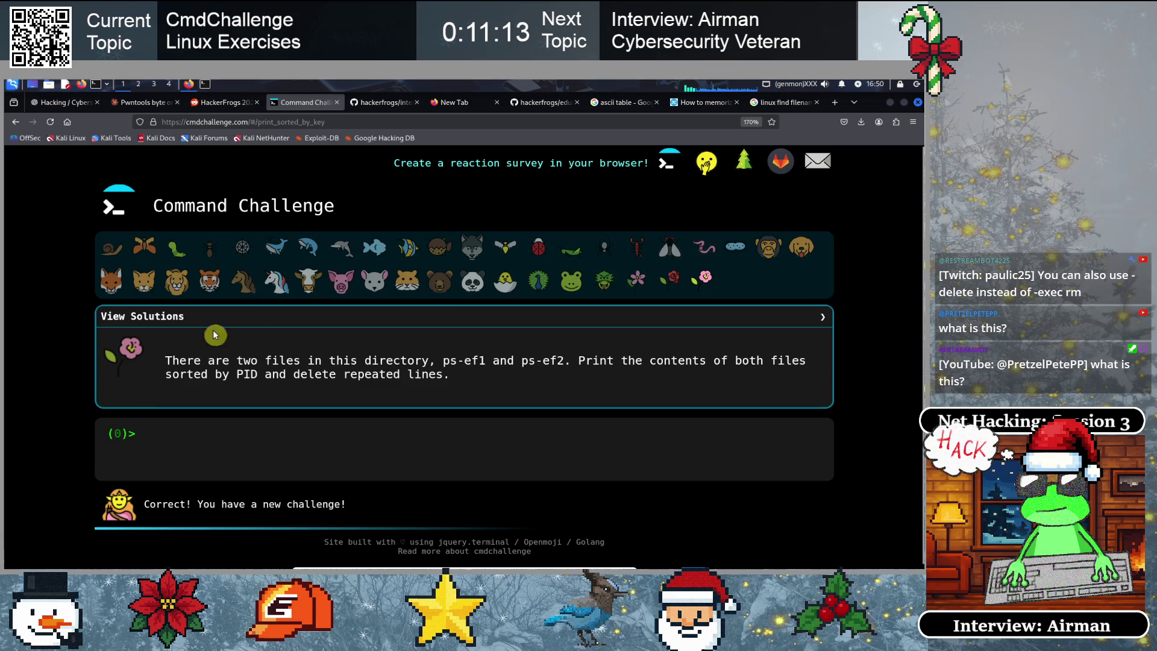
Run find --help in the Kali terminal.
click(199, 85)
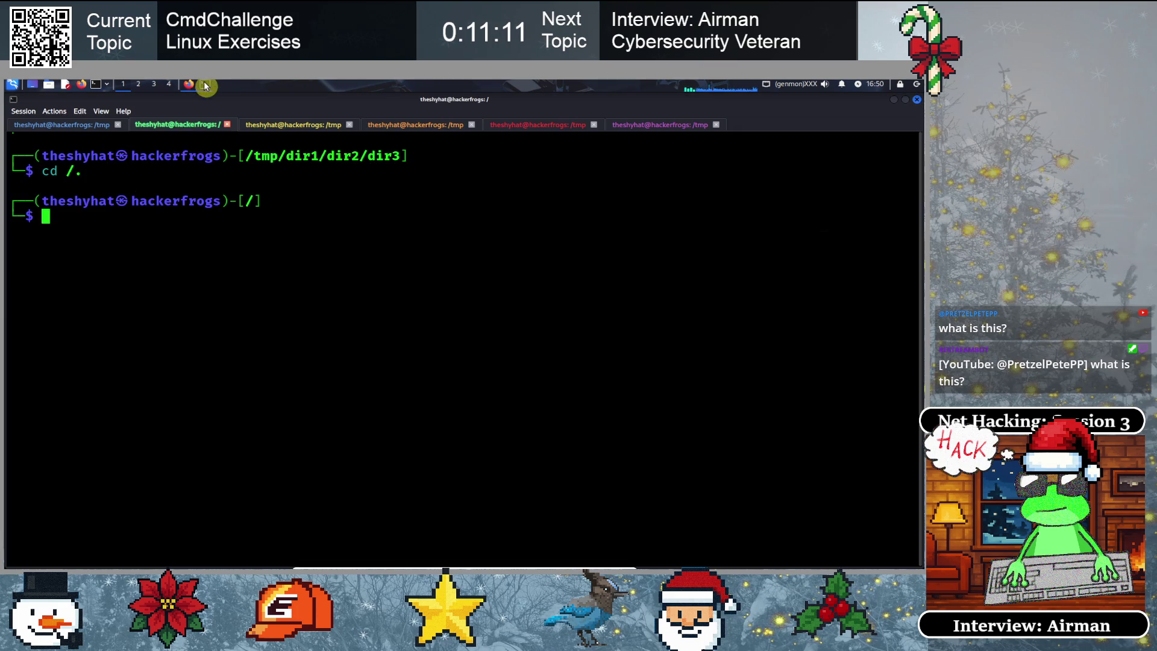
text(find --help)
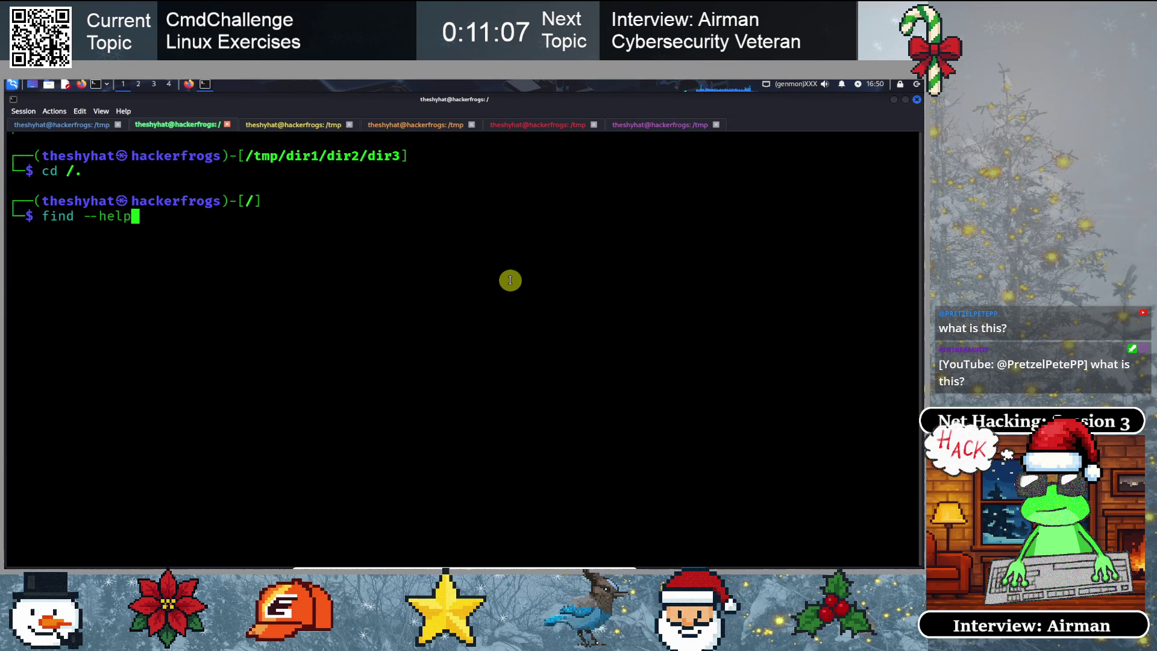
key(Return)
Find the Actions section of the help output and highlight the -delete action.
scroll(206, 386, up, 10)
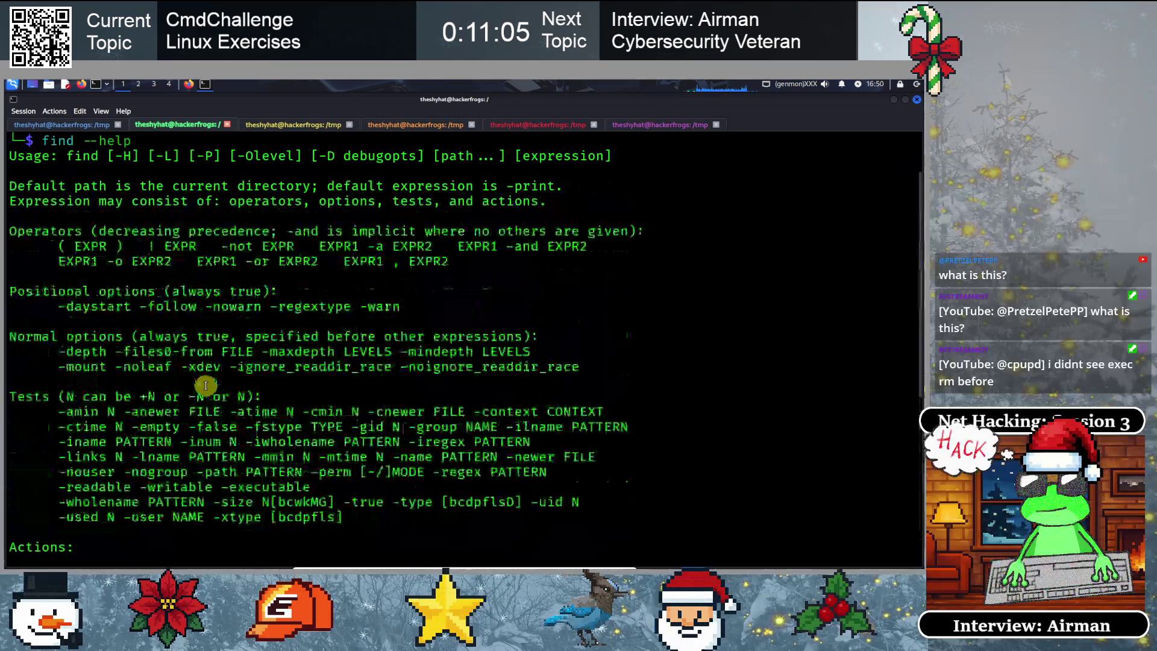
scroll(205, 385, up, 2)
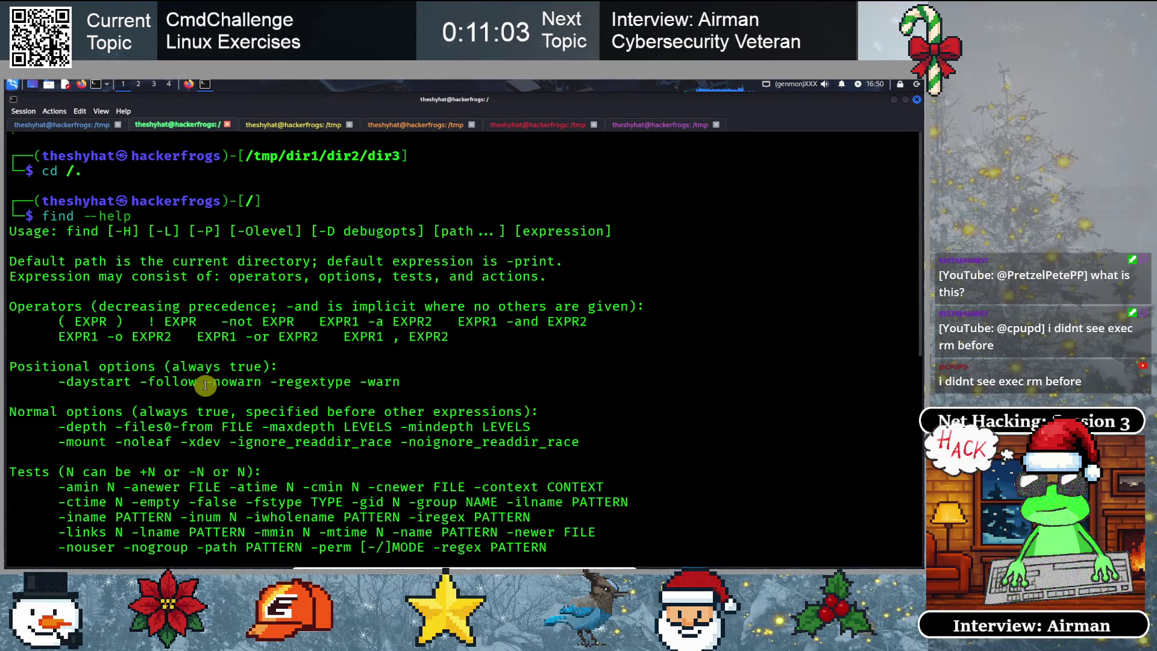
scroll(205, 386, down, 4)
scroll(205, 385, down, 2)
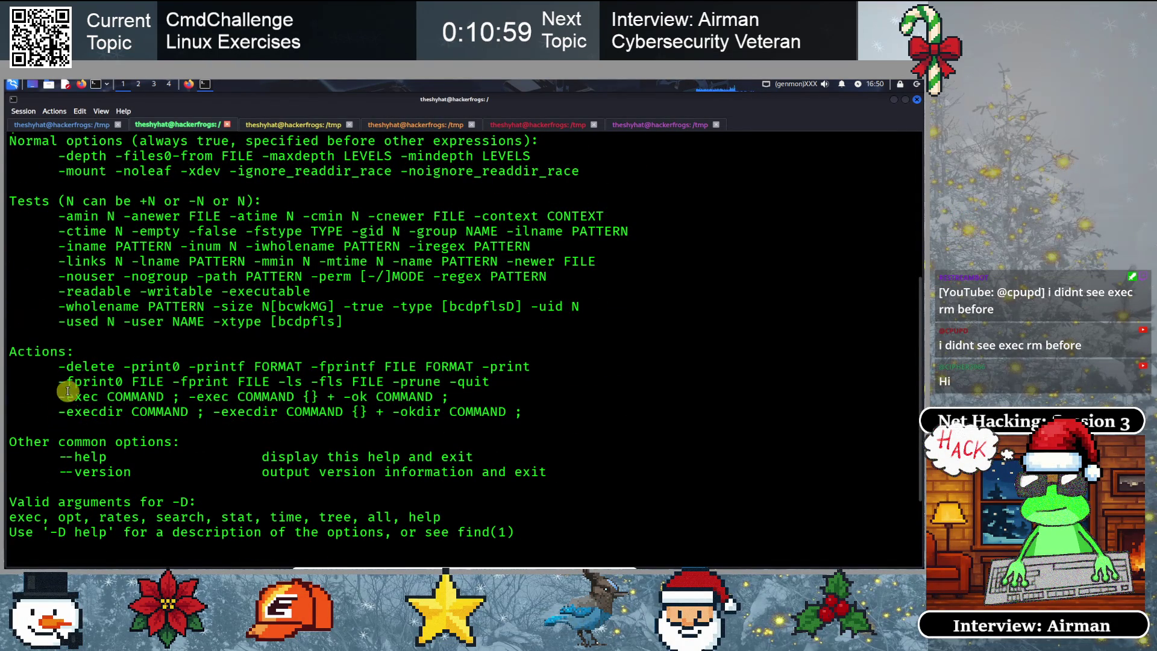
double_click(66, 366)
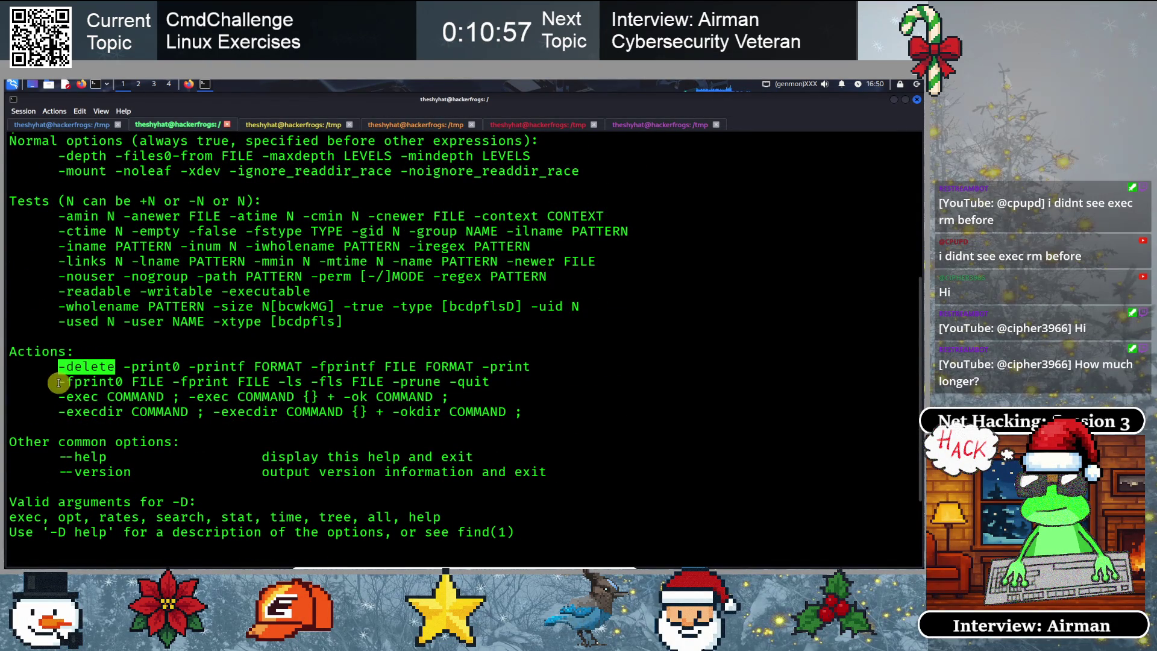
click(105, 372)
double_click(105, 371)
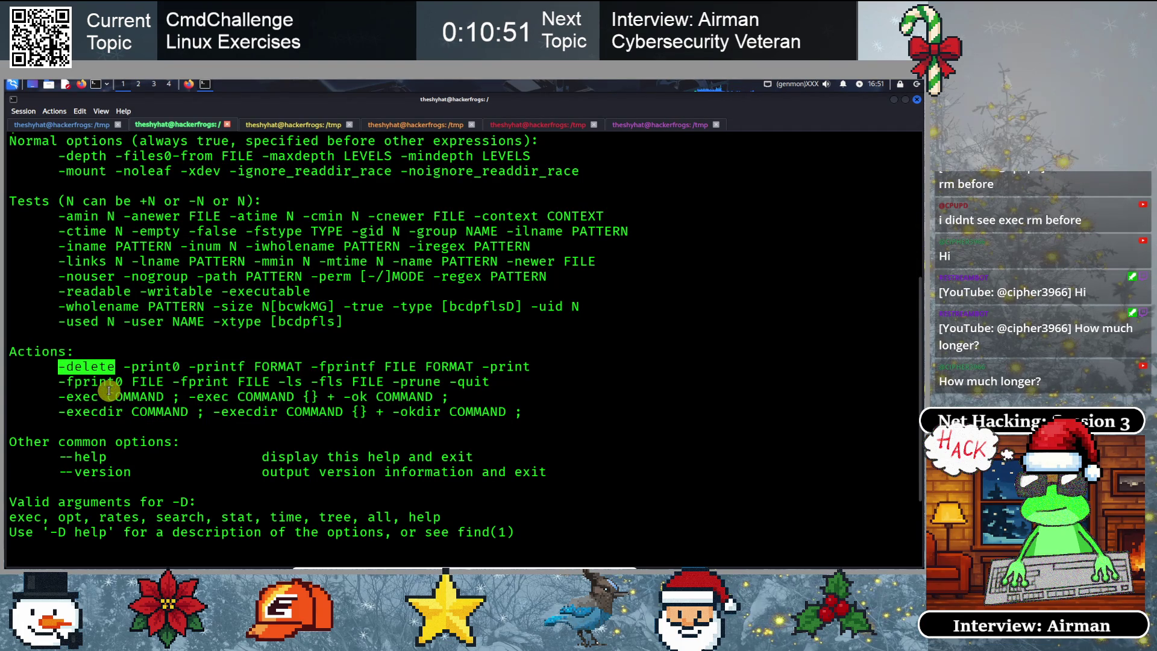
click(101, 393)
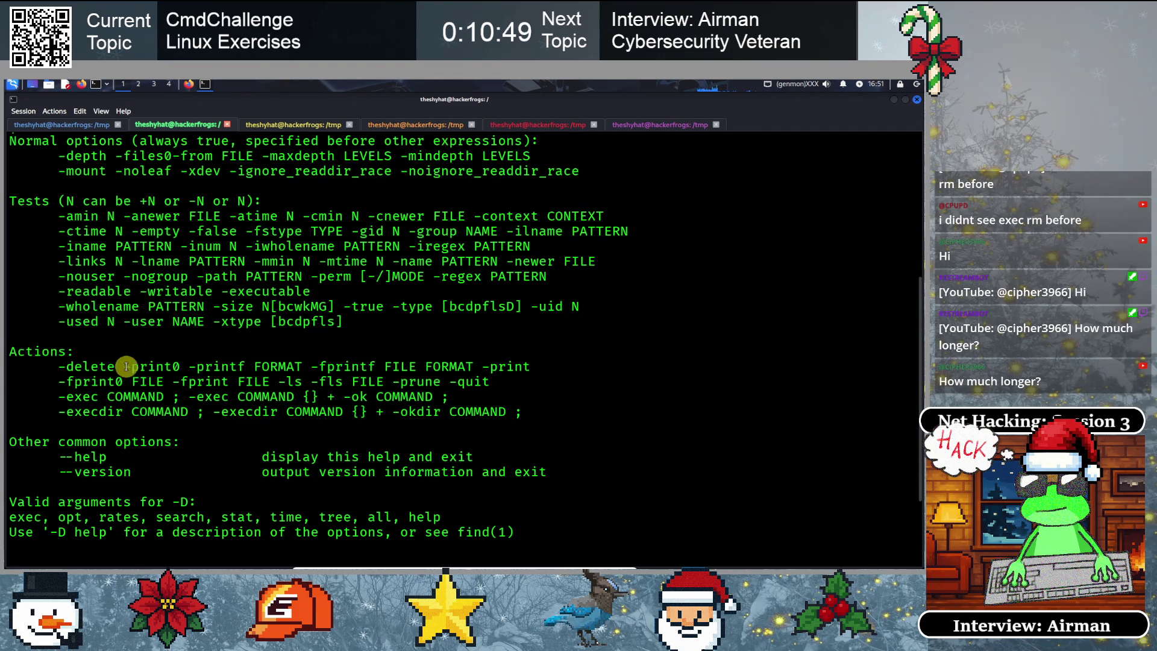
drag(114, 367, 43, 369)
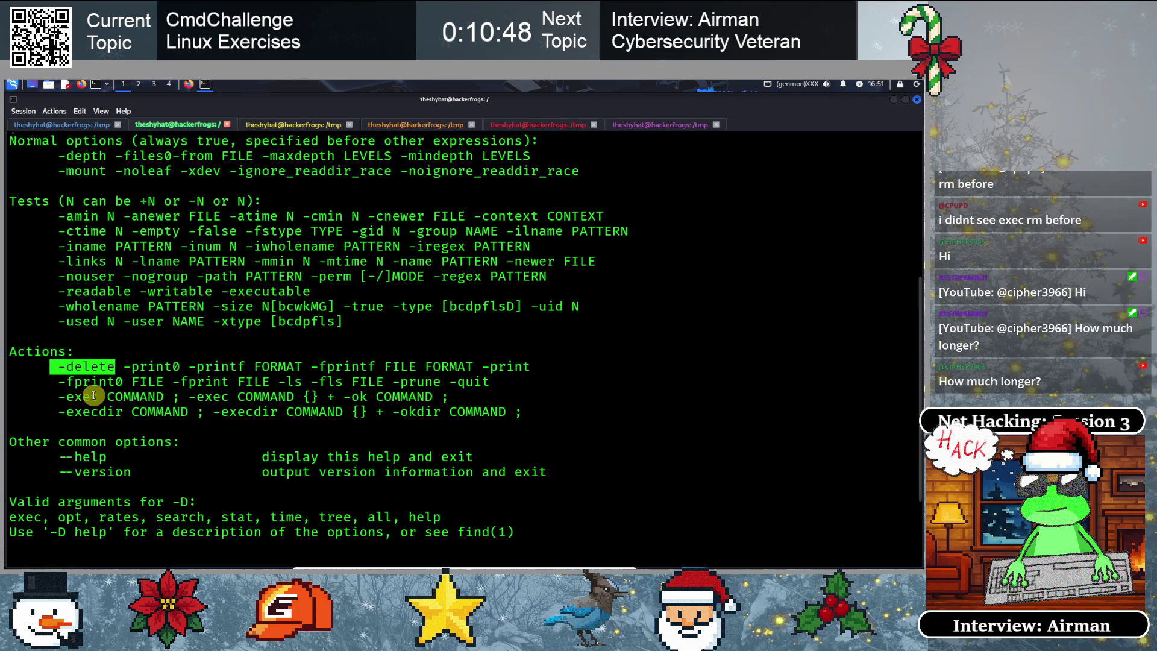
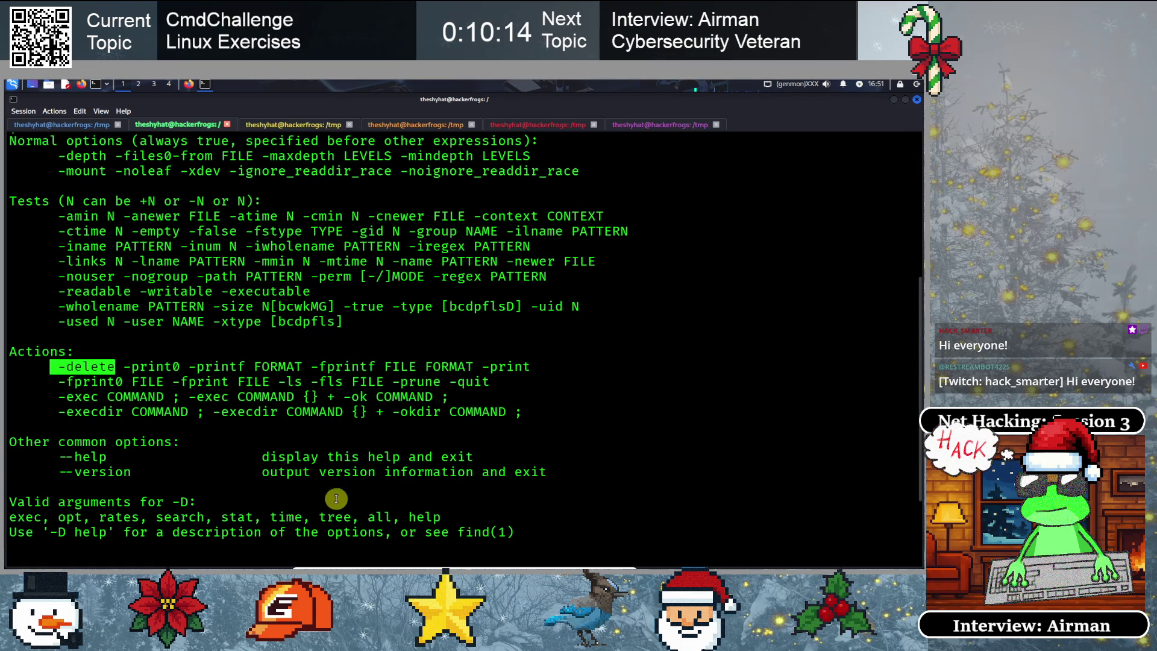
Wipe the find help output from the Kali terminal with clear, then bring Command Challenge forward.
mouse_move(463, 567)
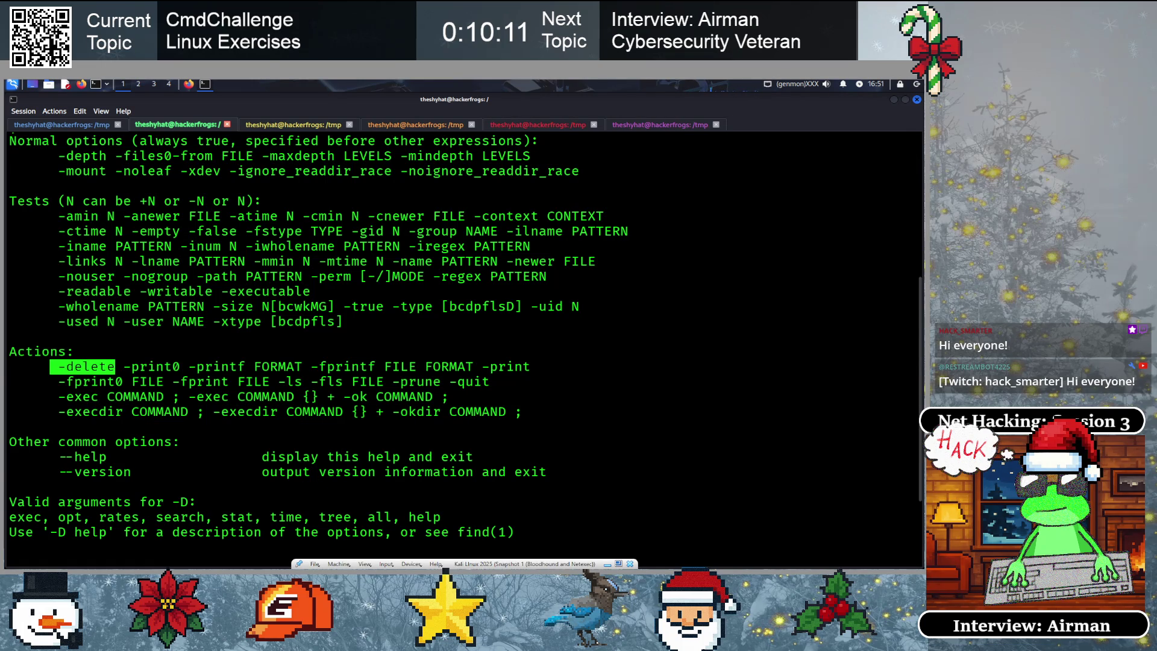
click(477, 347)
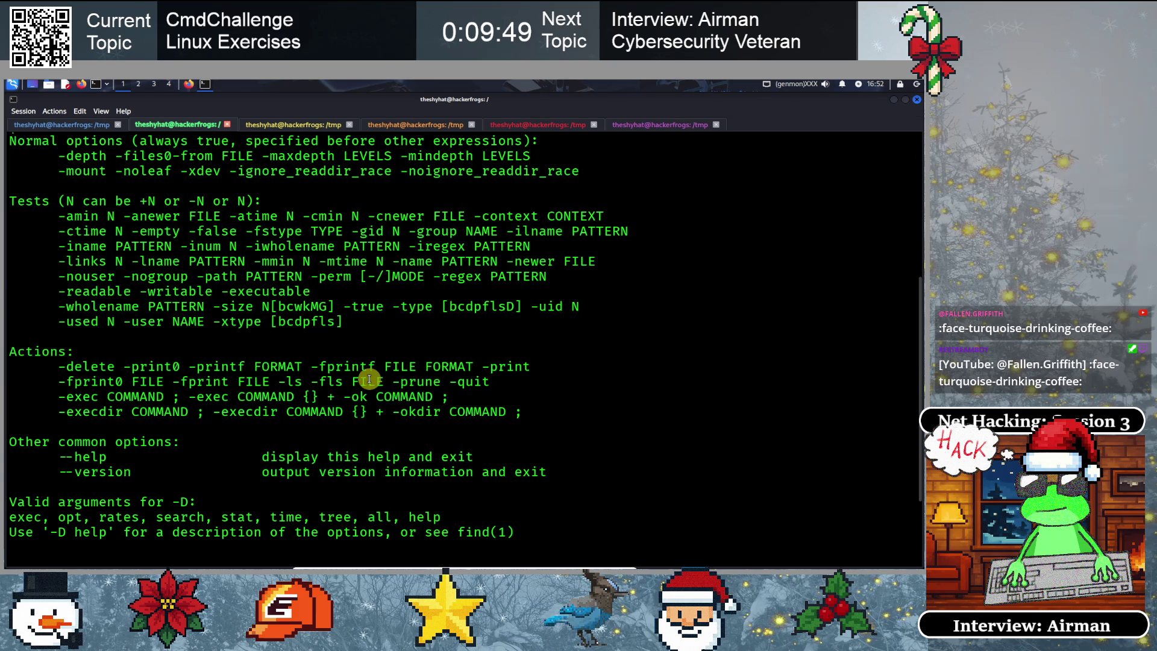
scroll(372, 375, down, 3)
text(clear)
key(Return)
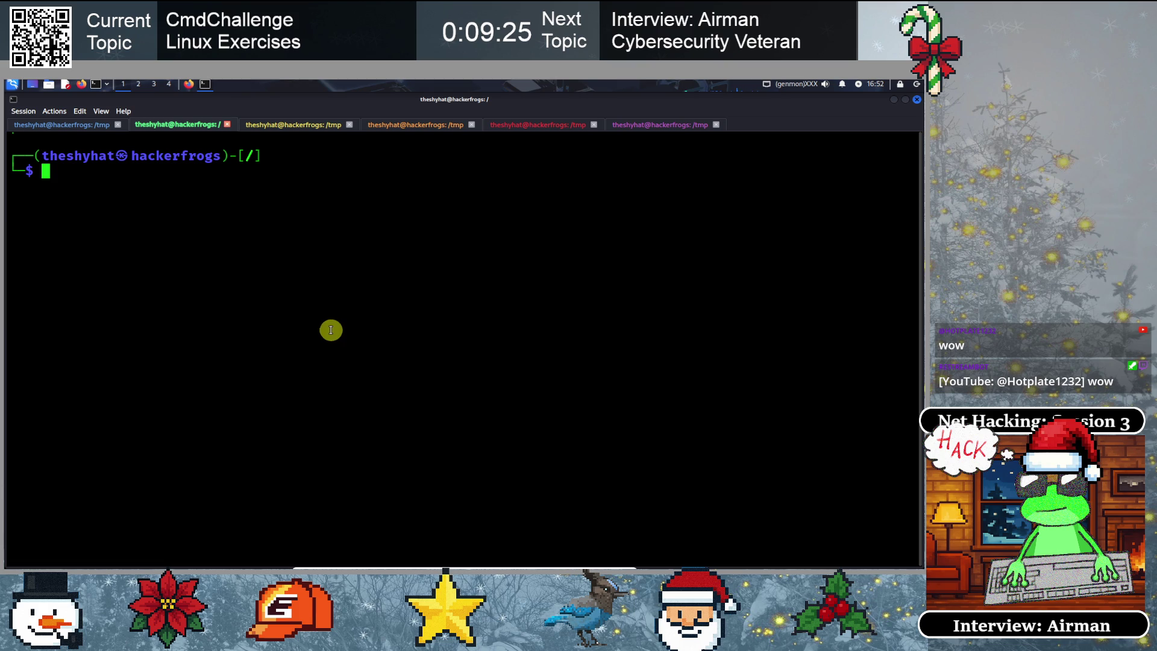
click(188, 84)
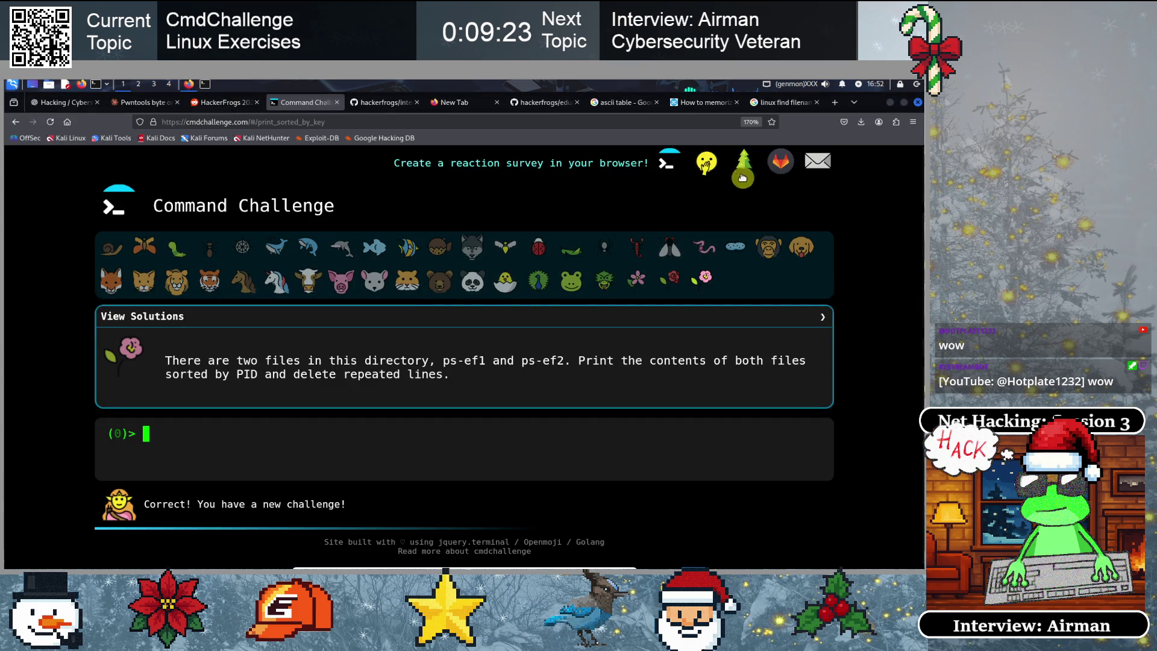
Load youtube.com in the Google results tab, then return to the Command Challenge tab.
click(784, 102)
click(456, 121)
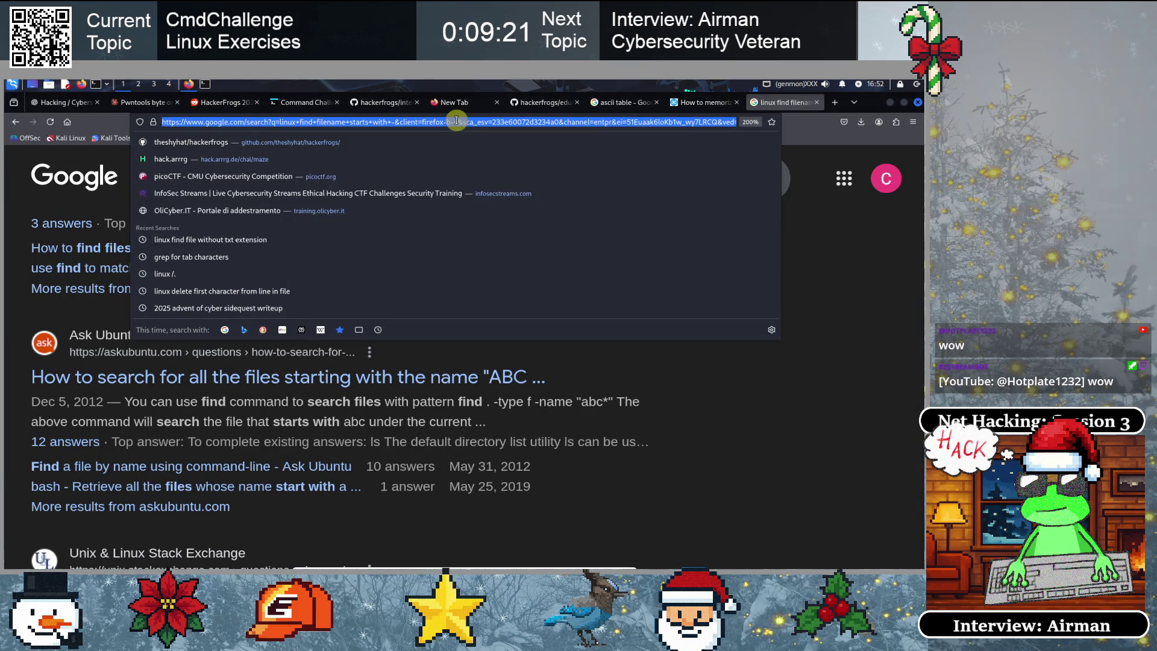
text(you)
key(Right)
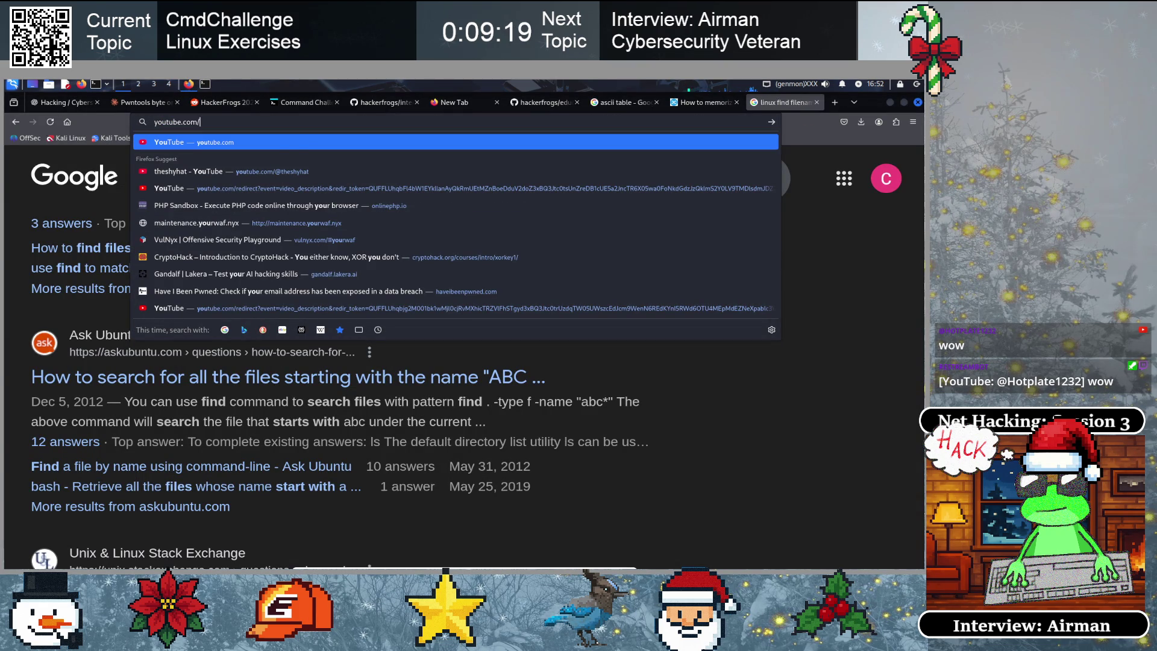
text(@h)
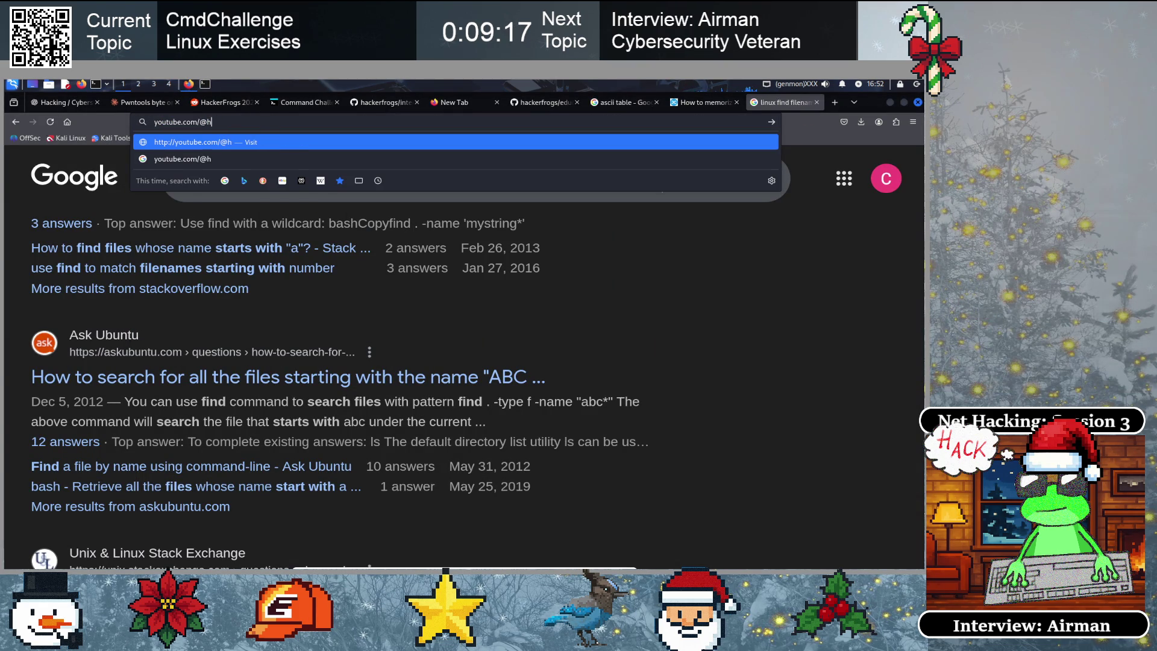
key(BackSpace)
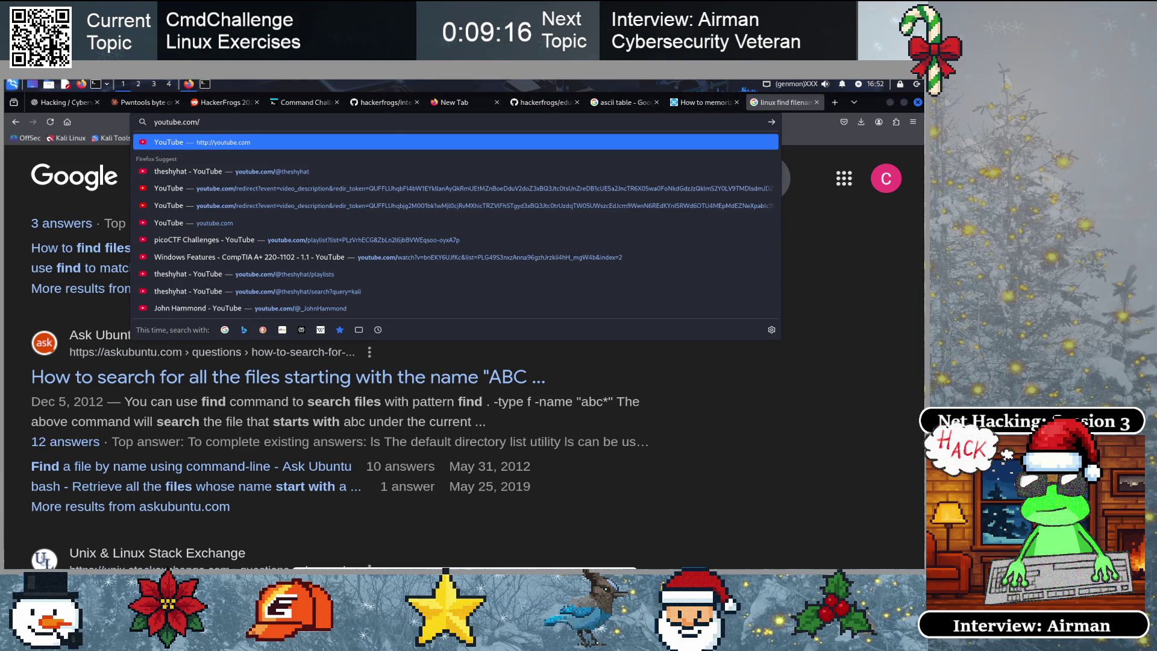
key(Return)
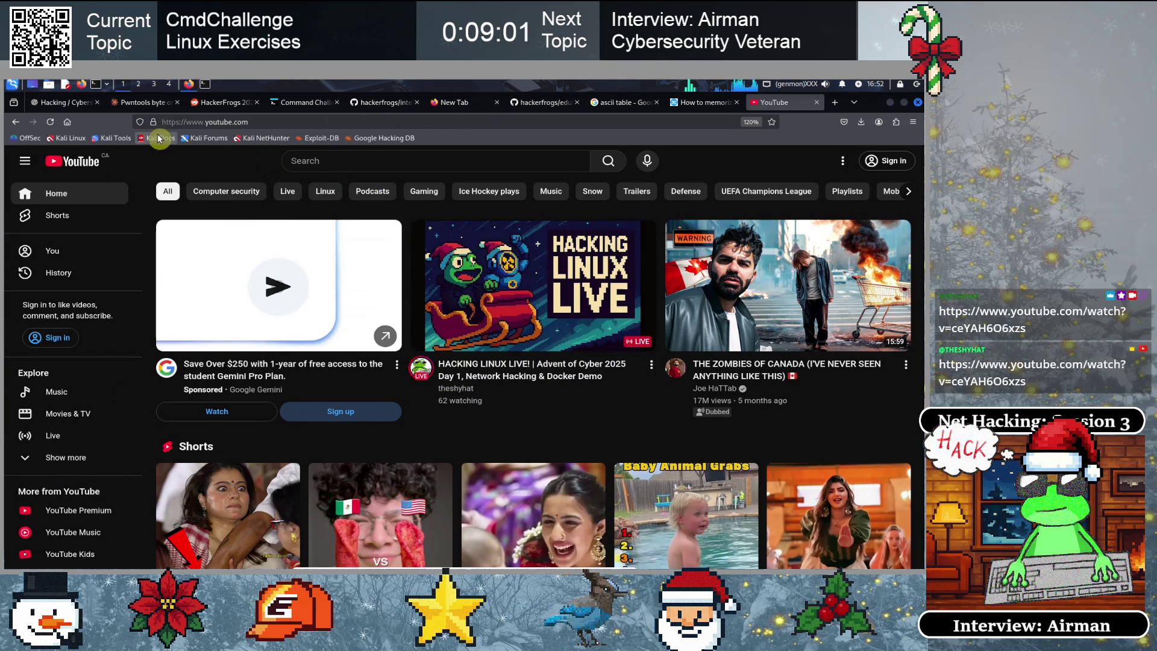
click(299, 106)
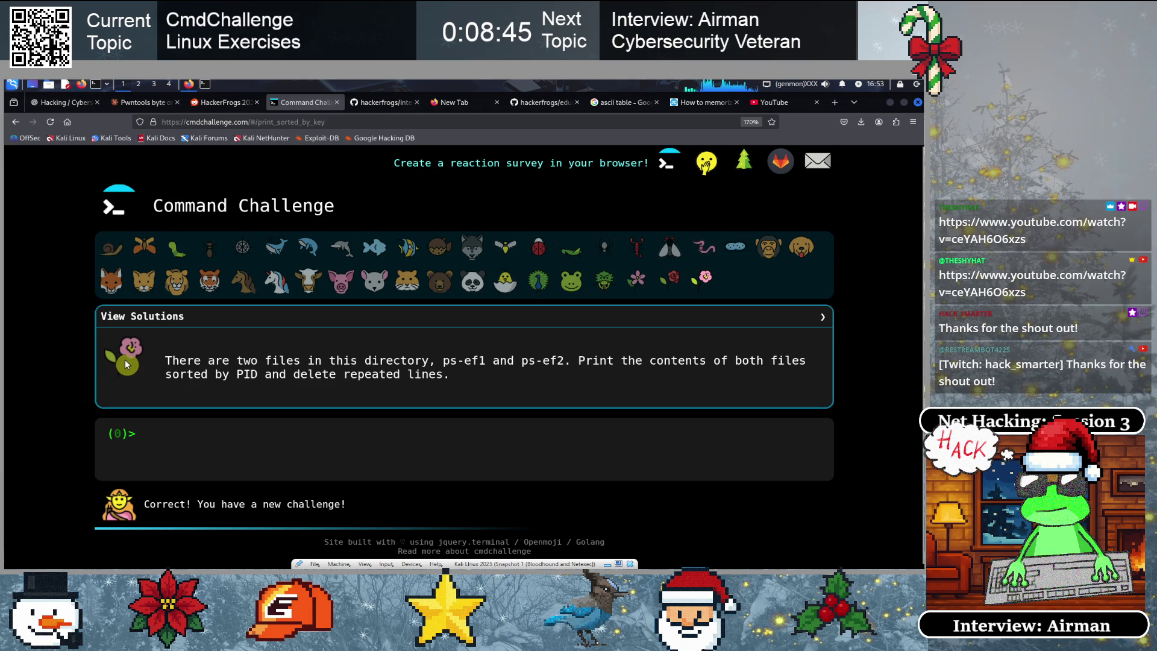
scroll(54, 365, down, 1)
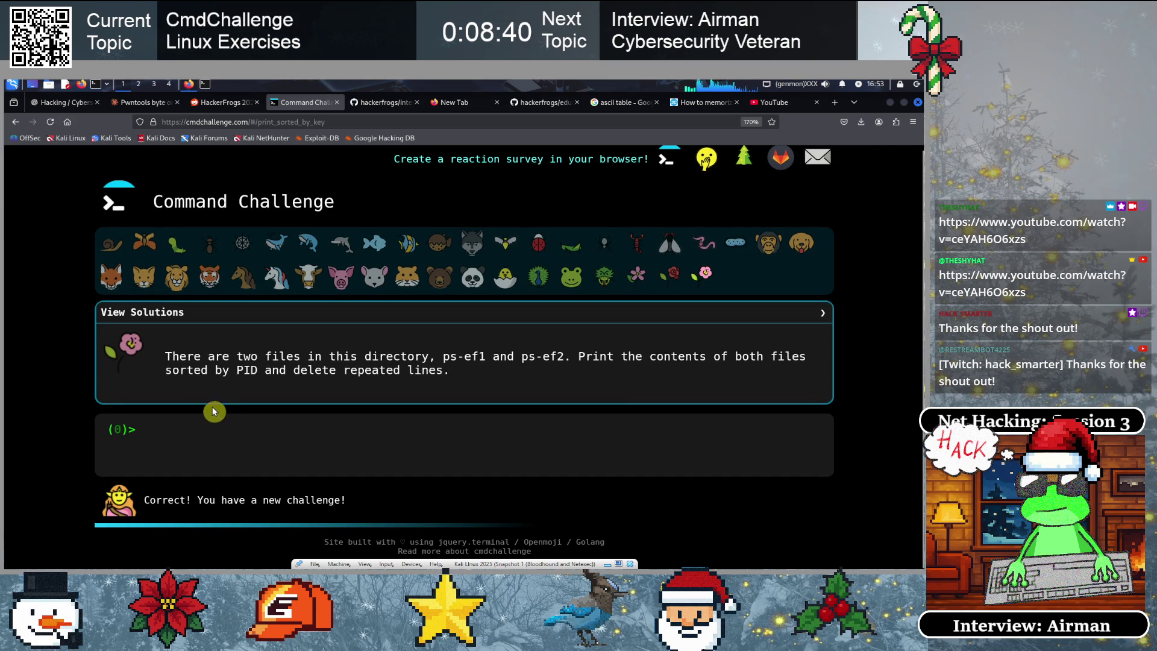
click(297, 122)
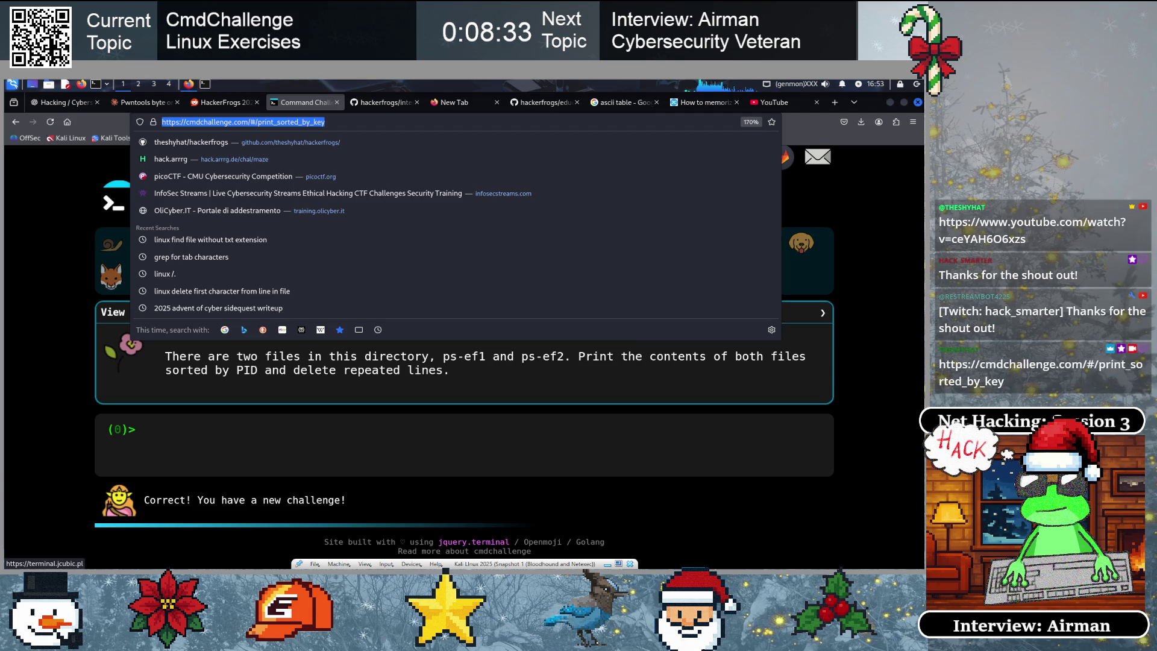
click(37, 381)
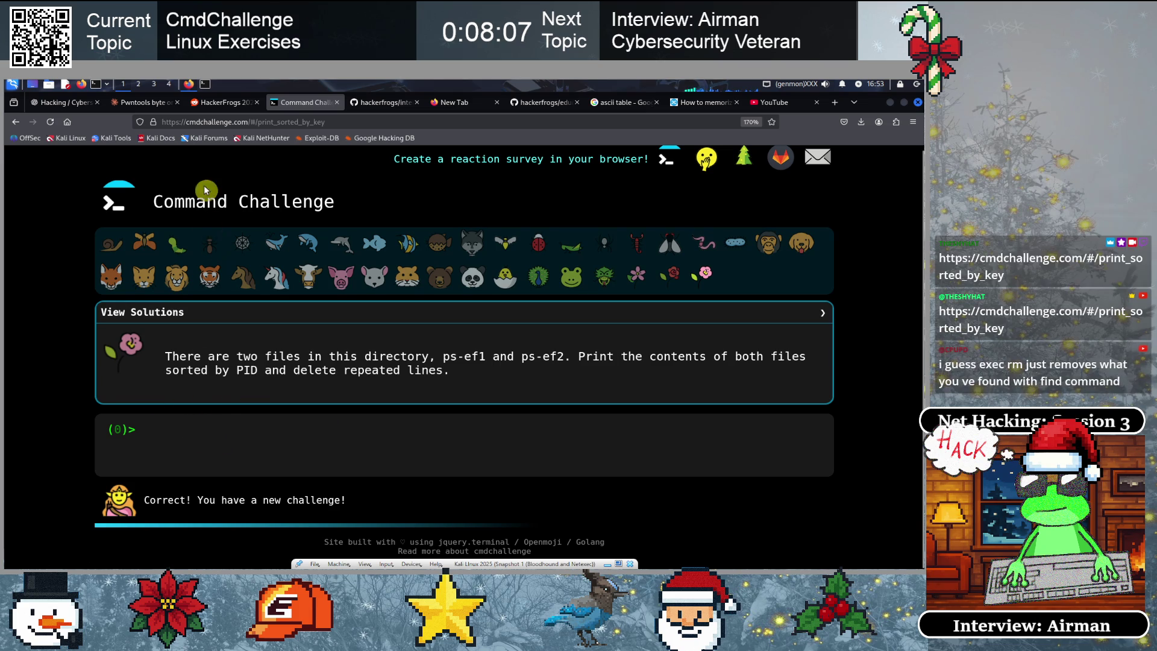
click(205, 423)
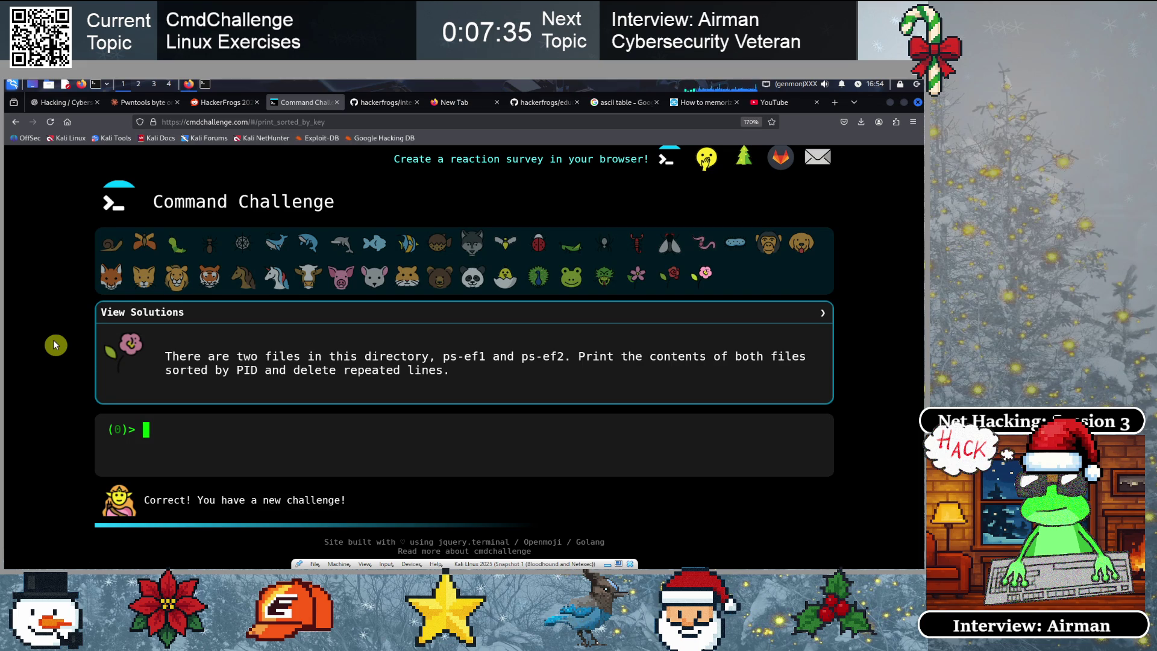
Submit ps as the answer to the sort-by-PID challenge.
text(pid)
key(BackSpace)
key(BackSpace)
key(BackSpace)
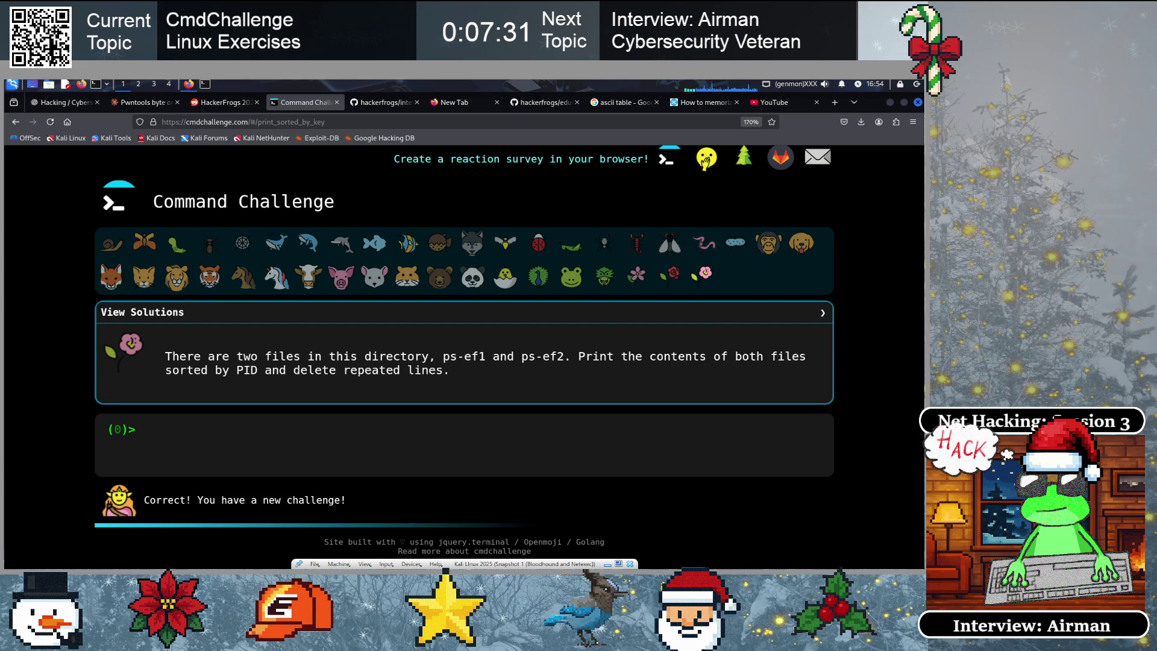
key(Return)
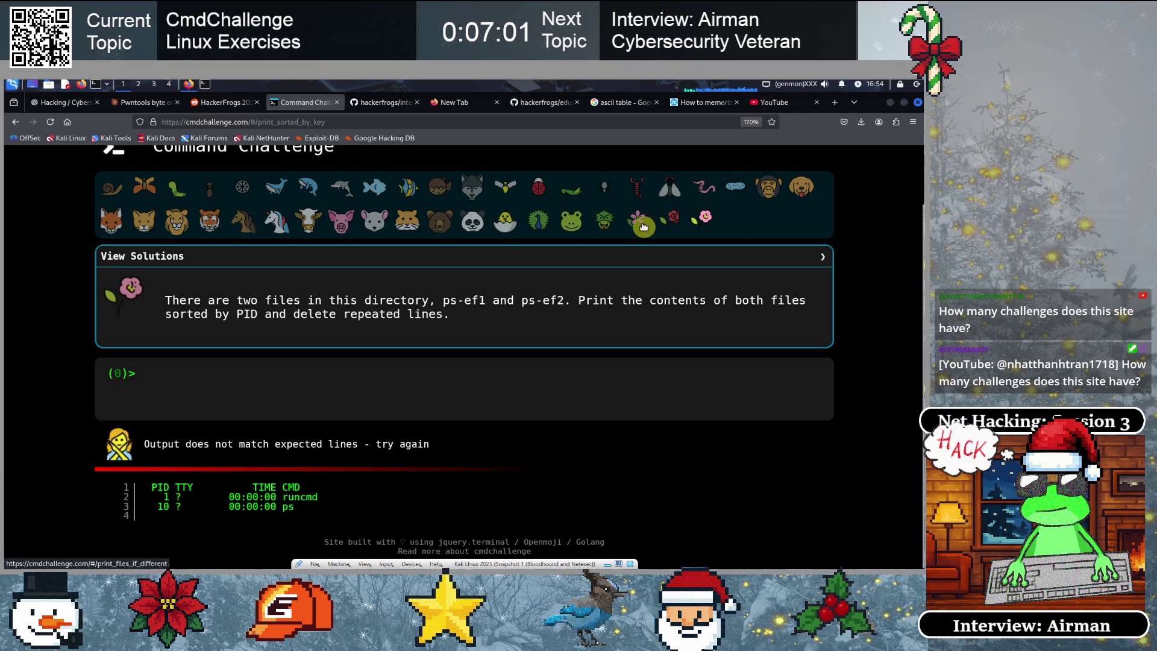
Look over the rejected ps process listing, then switch to the YouTube tab.
scroll(617, 288, up, 2)
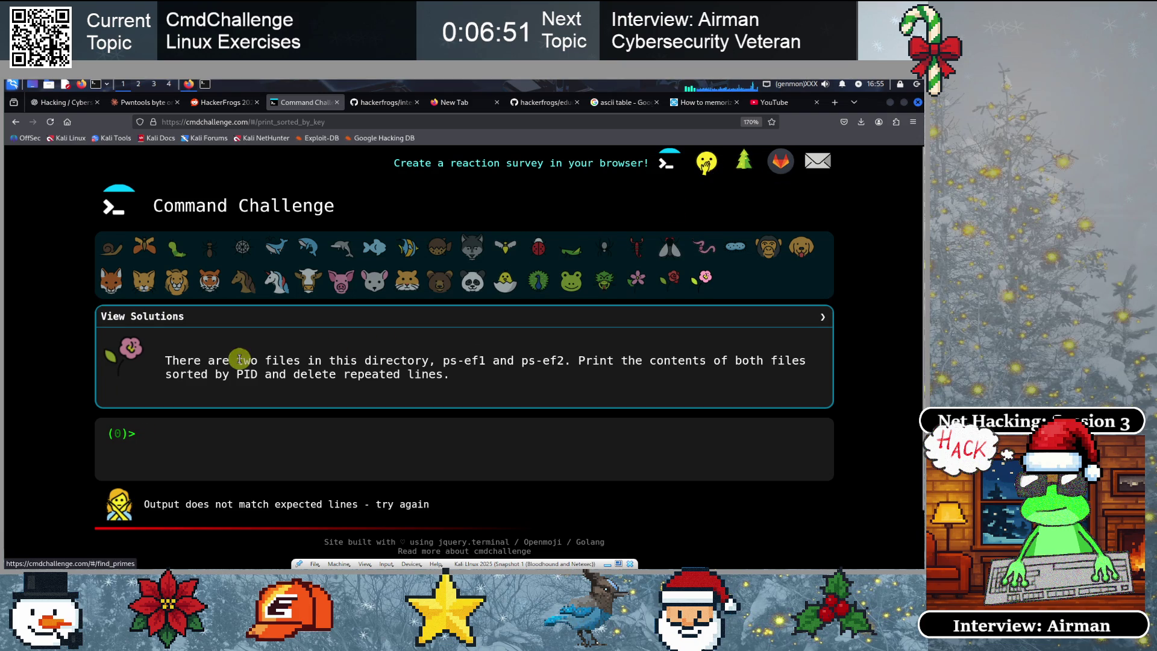
scroll(72, 352, down, 2)
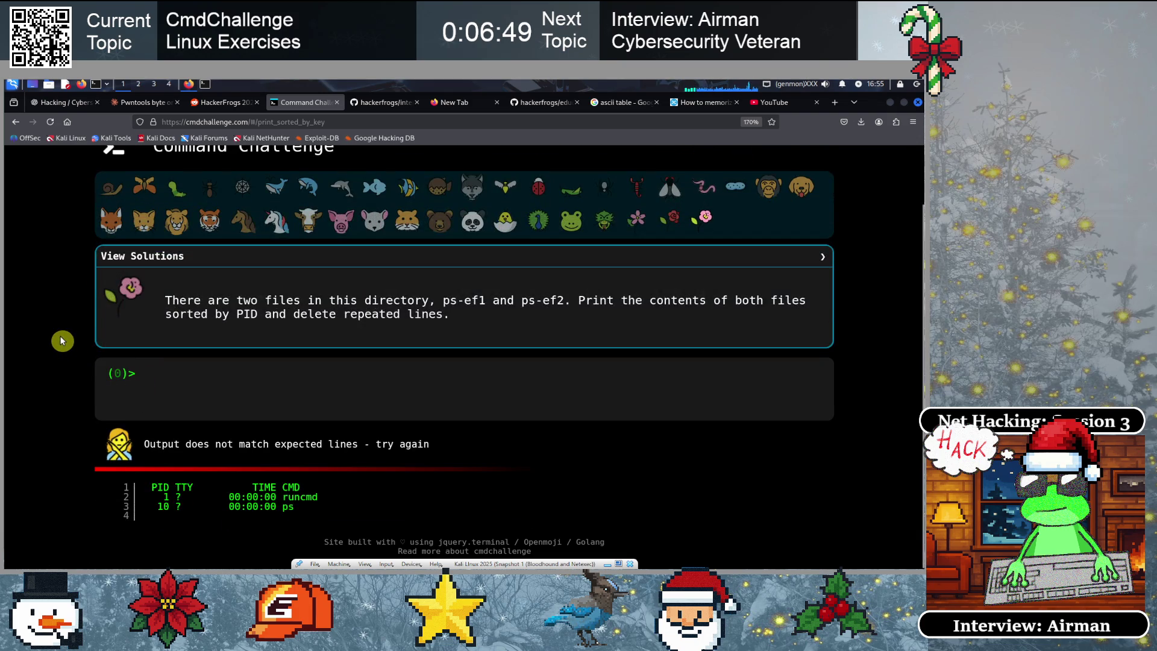
scroll(62, 341, up, 2)
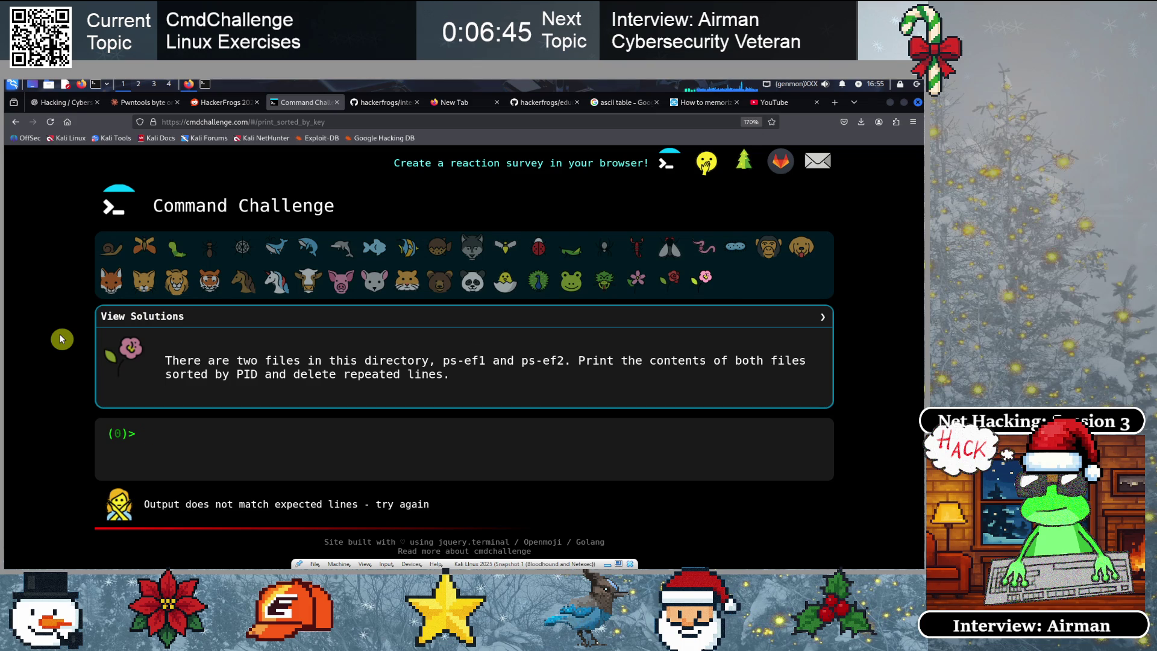
scroll(44, 340, down, 2)
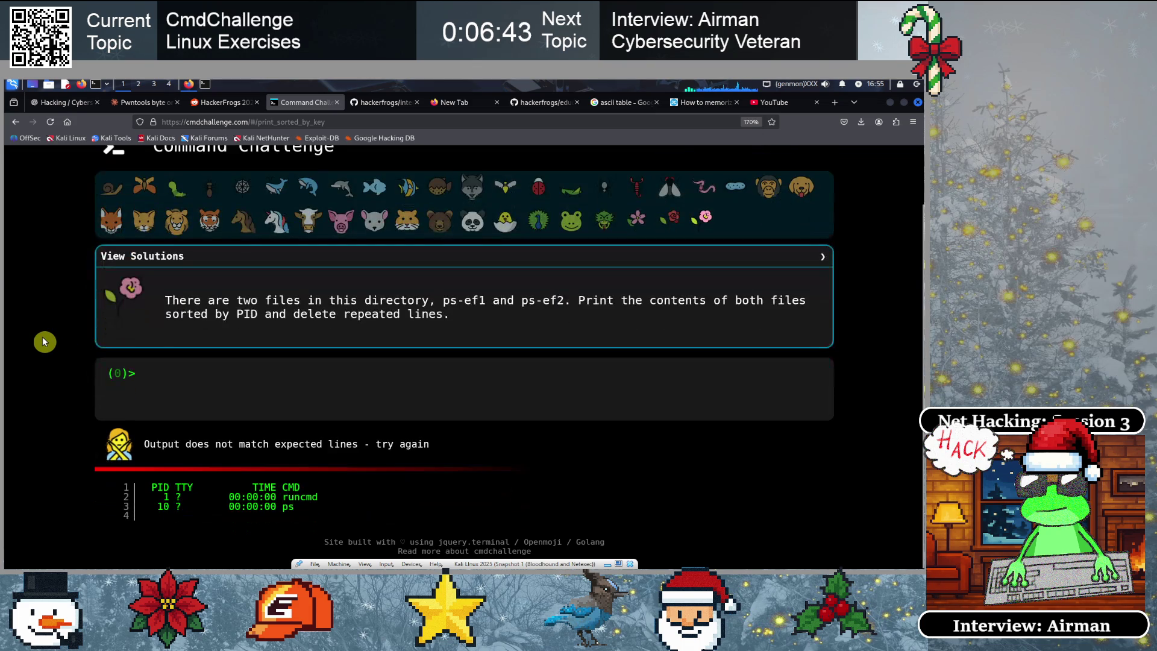
scroll(43, 342, up, 2)
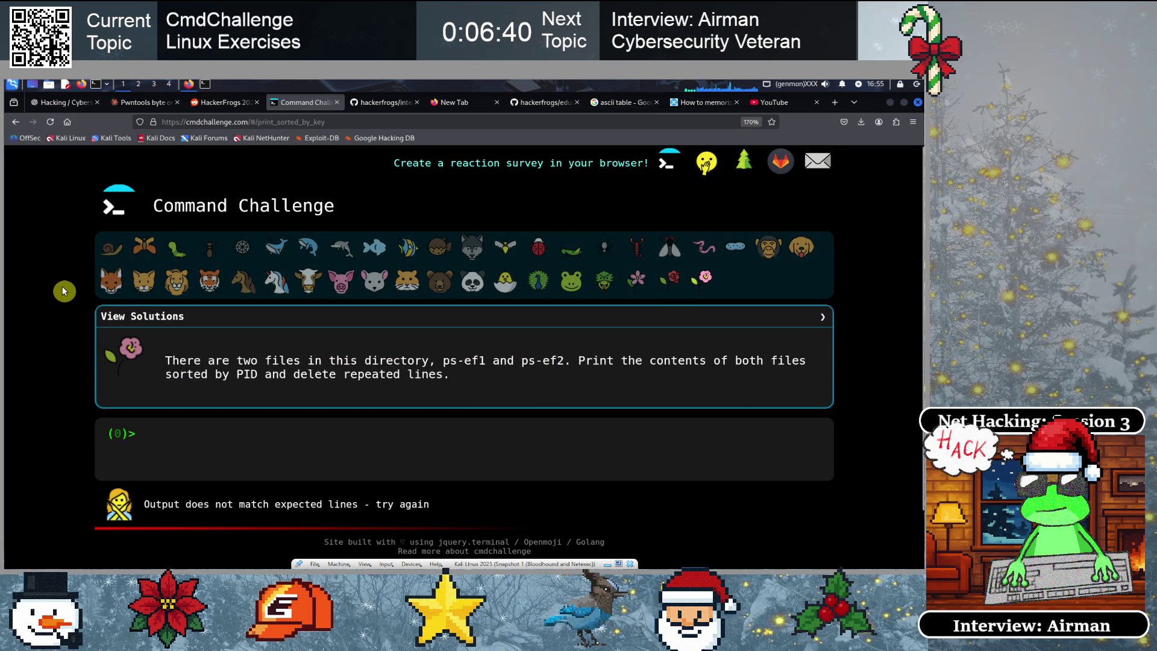
scroll(60, 298, down, 2)
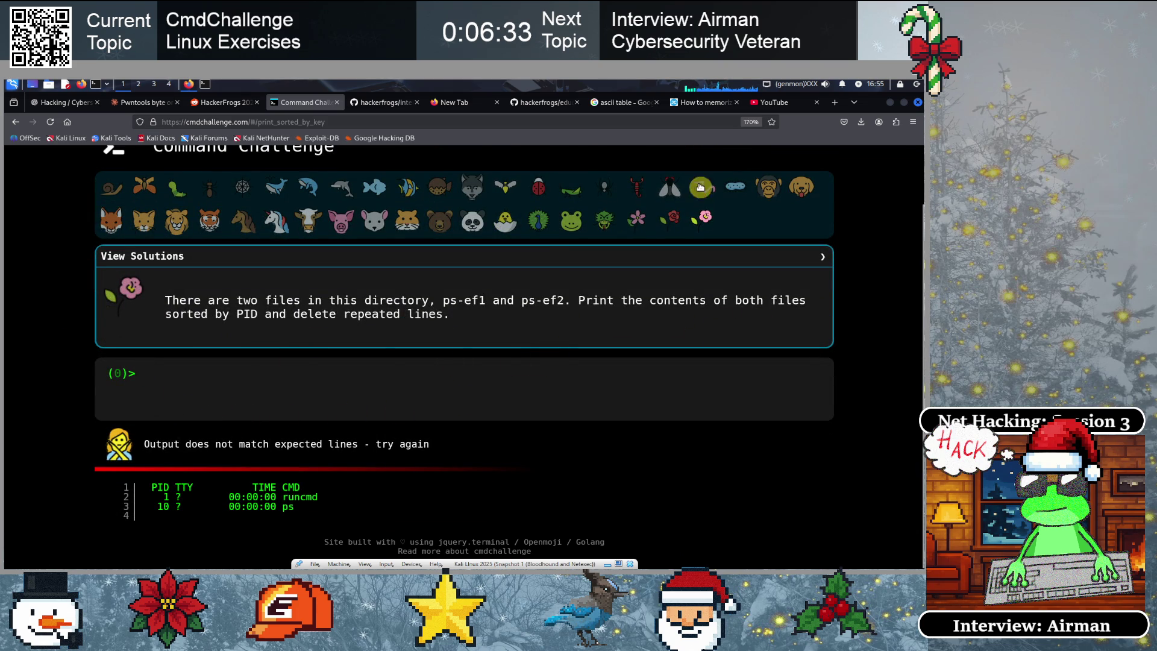
click(777, 104)
Search Google for 'linux sort files by pid'.
click(579, 121)
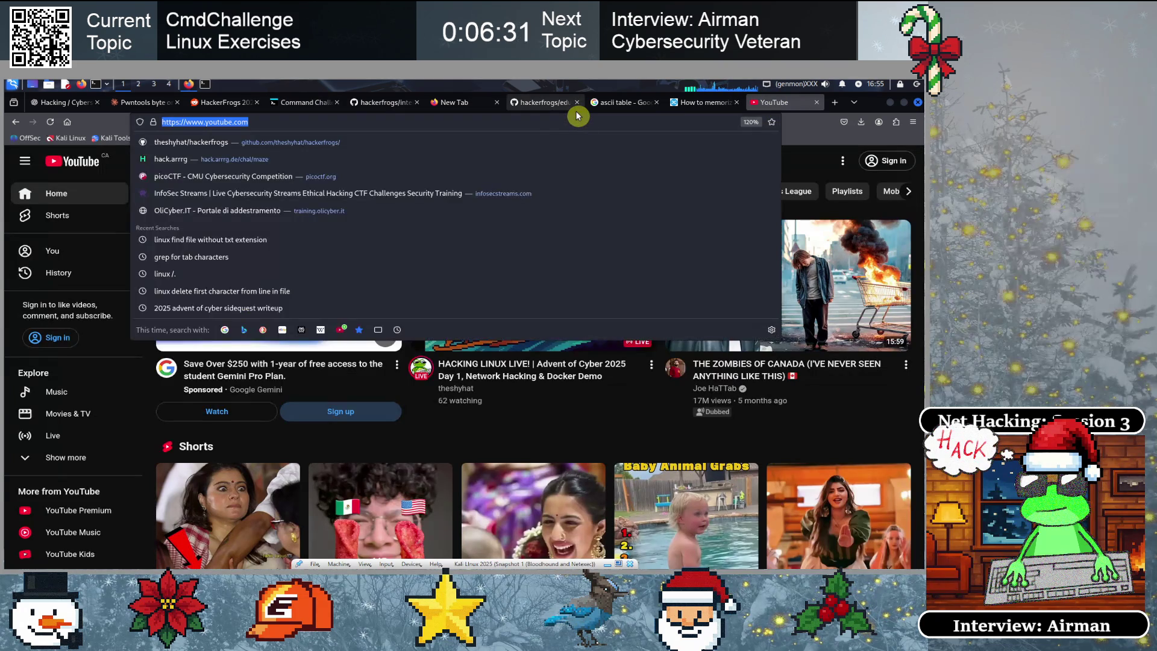
text(linux)
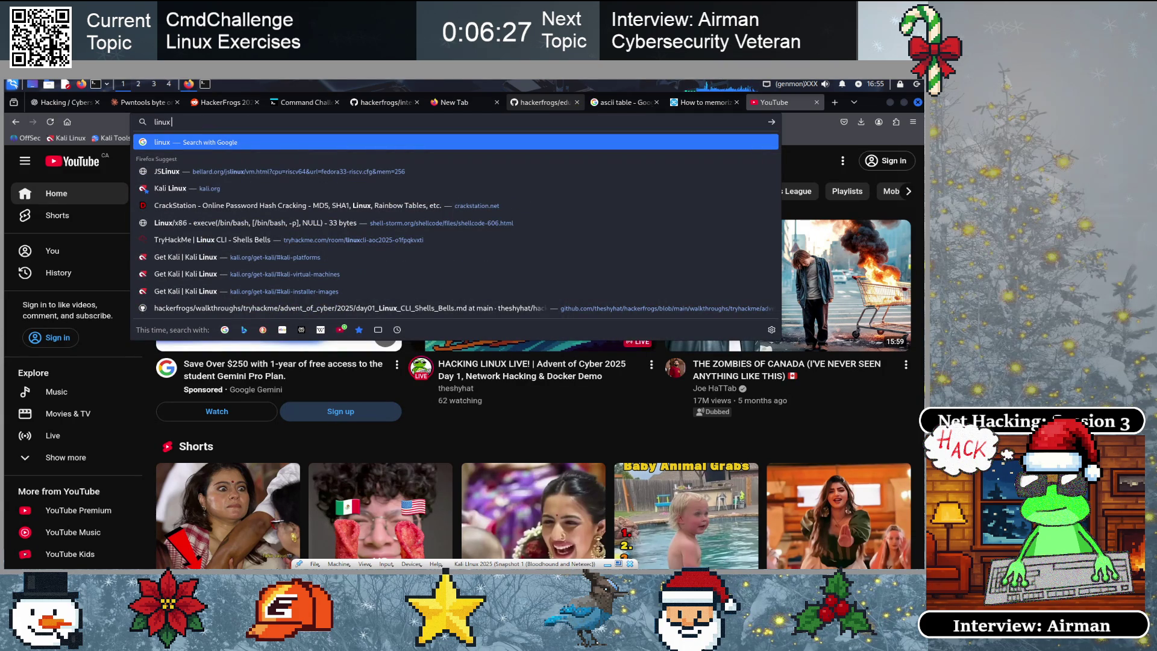
text( sort files by )
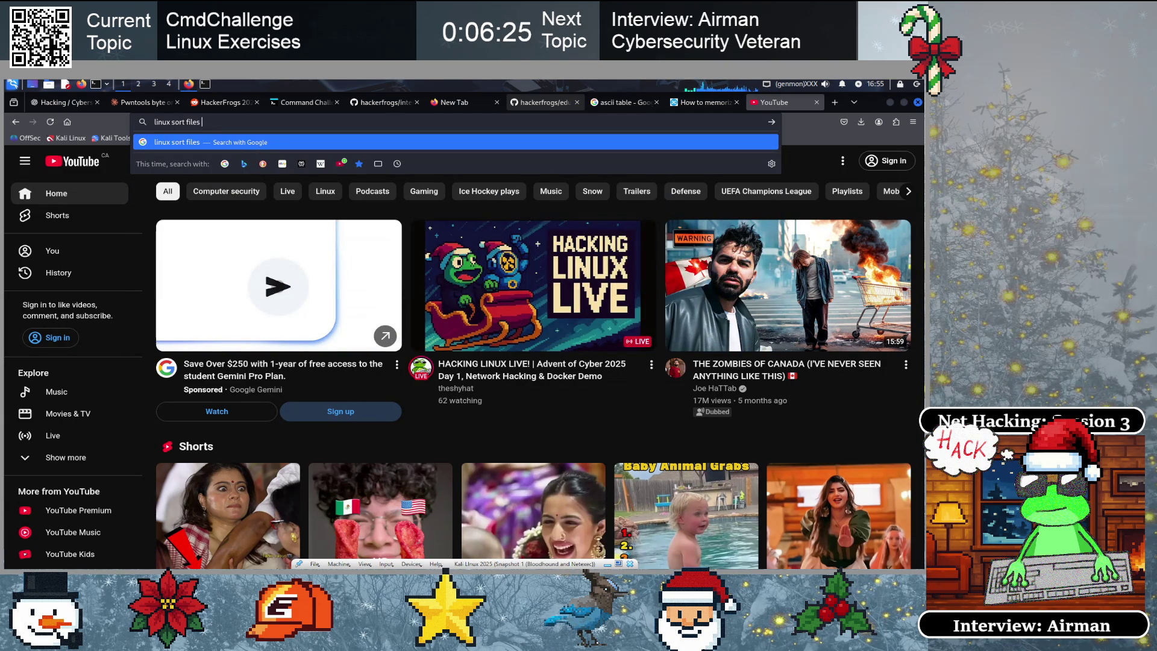
text(pid)
key(Return)
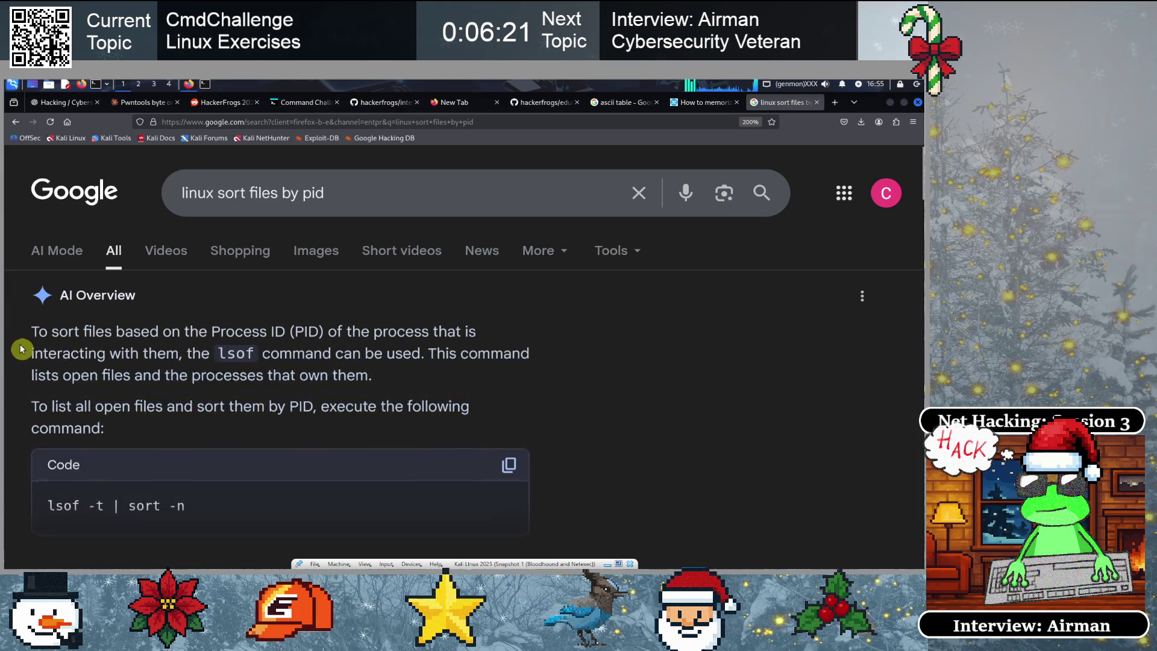
scroll(9, 344, down, 1)
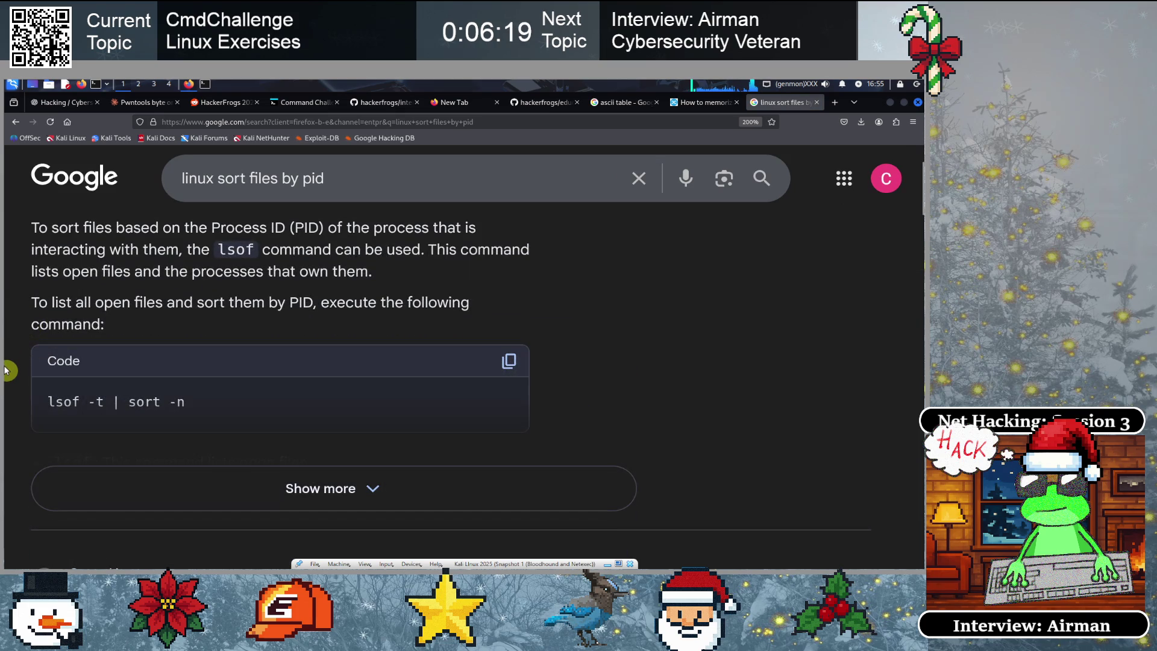
scroll(9, 366, up, 1)
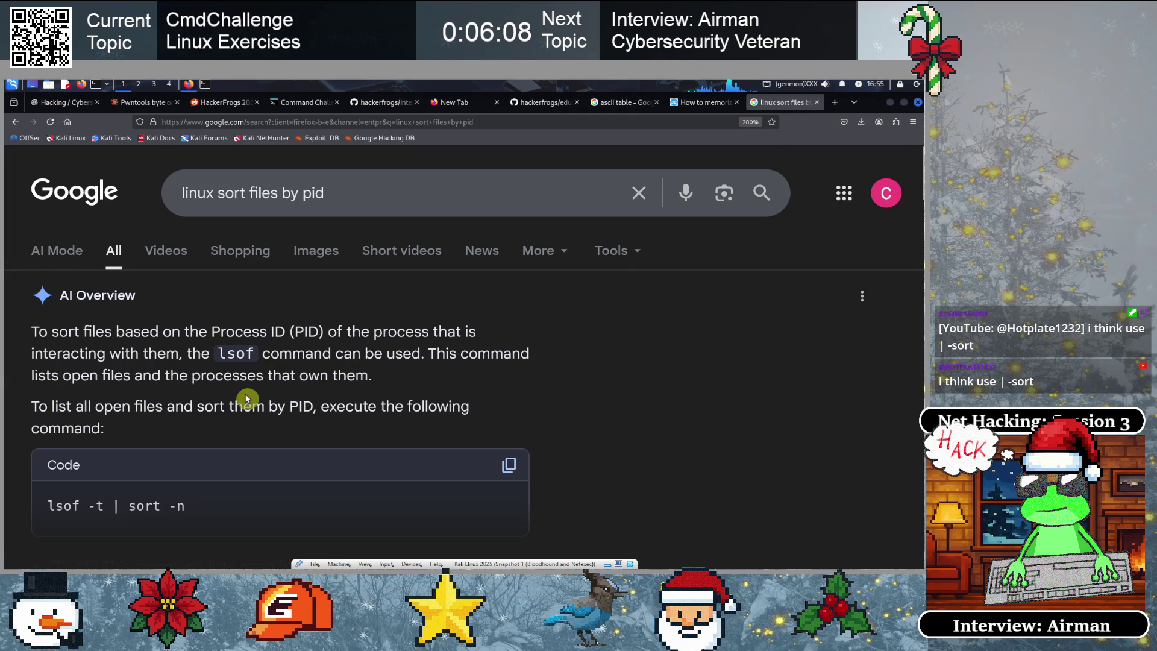
scroll(197, 405, down, 3)
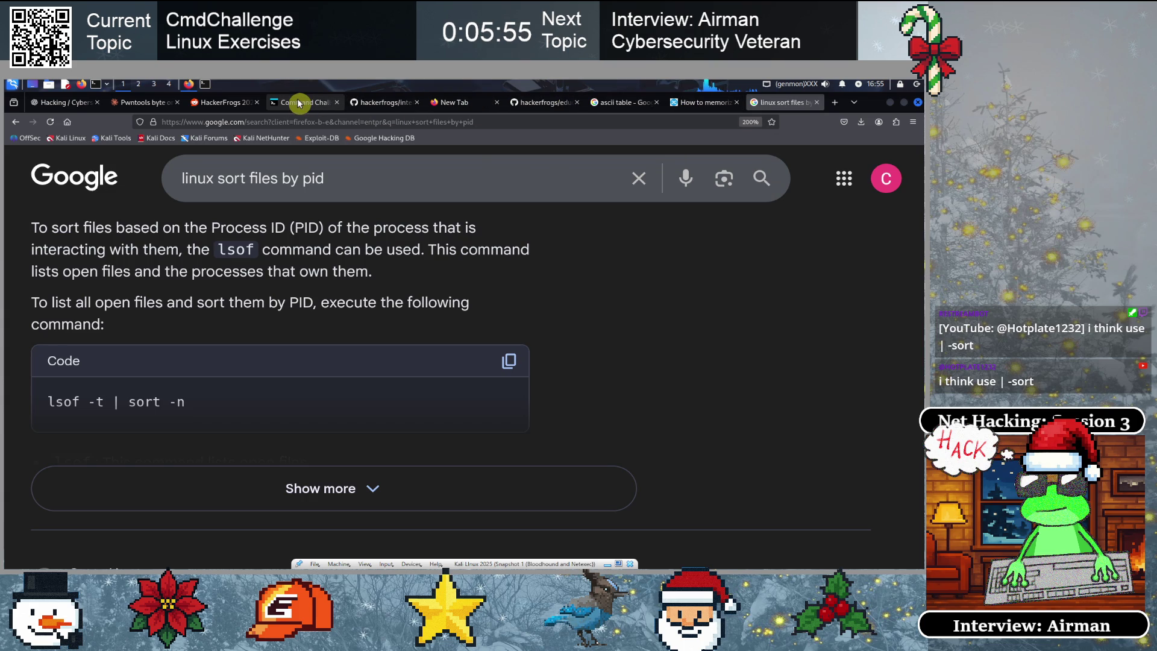
Expand the AI overview's lsof -t | sort -n explanation, then return to Command Challenge.
click(185, 466)
scroll(36, 389, down, 2)
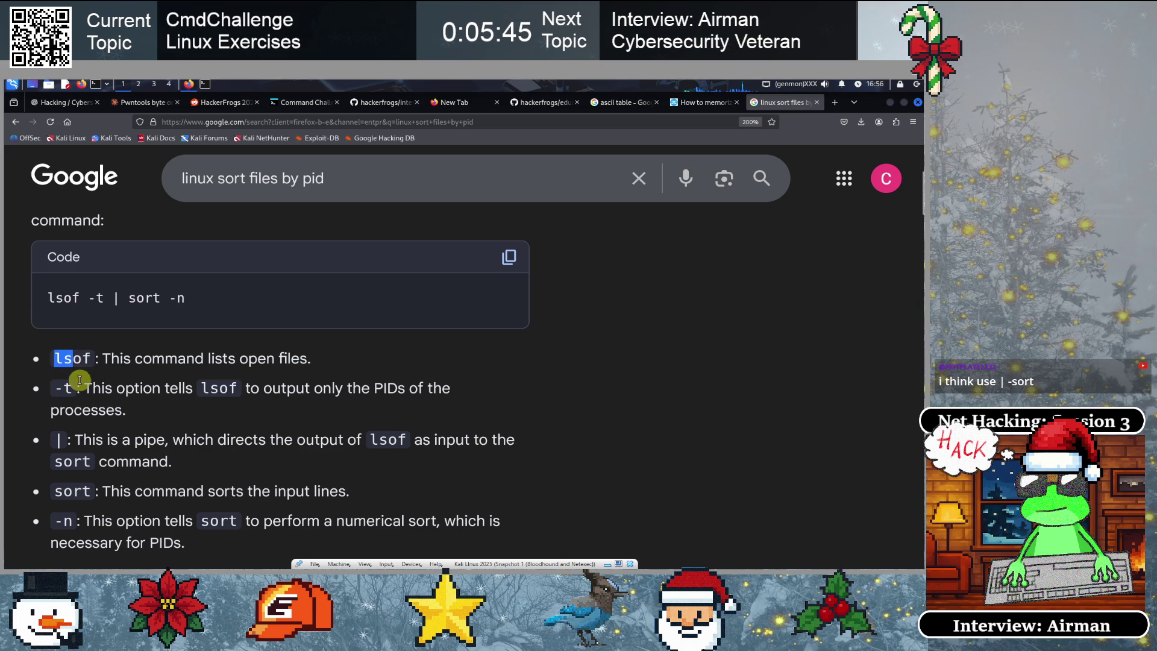
drag(73, 358, 92, 358)
click(154, 414)
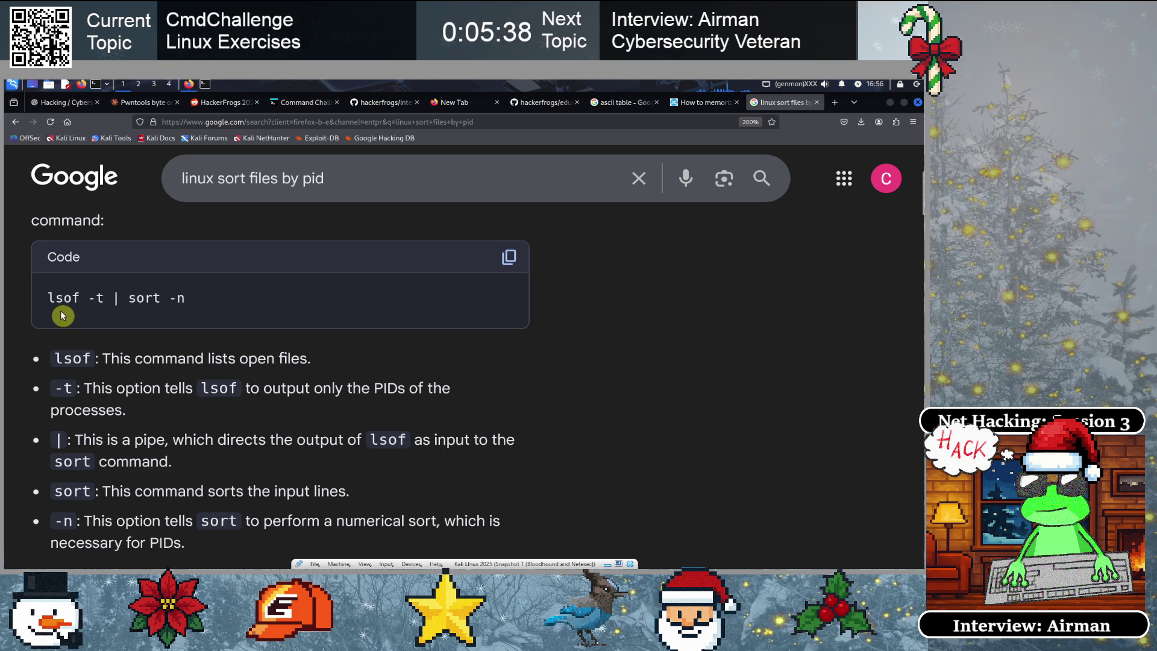
click(299, 106)
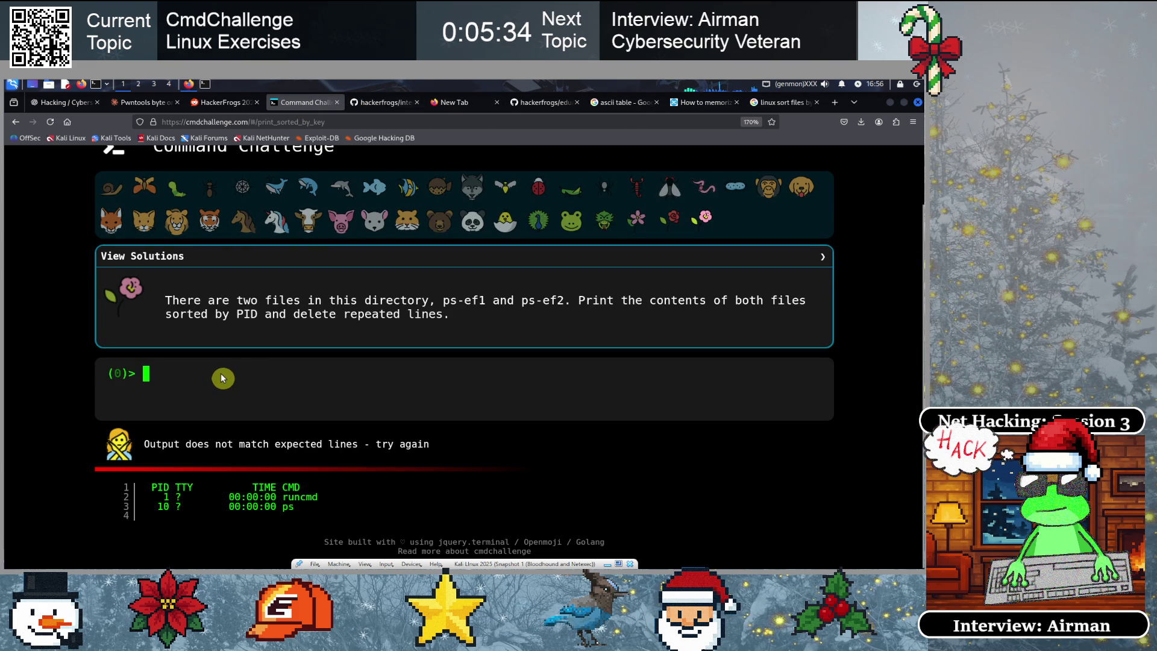
Run lsof in the challenge shell, which says command not found, then go back to the Google results.
text(lsof)
key(Return)
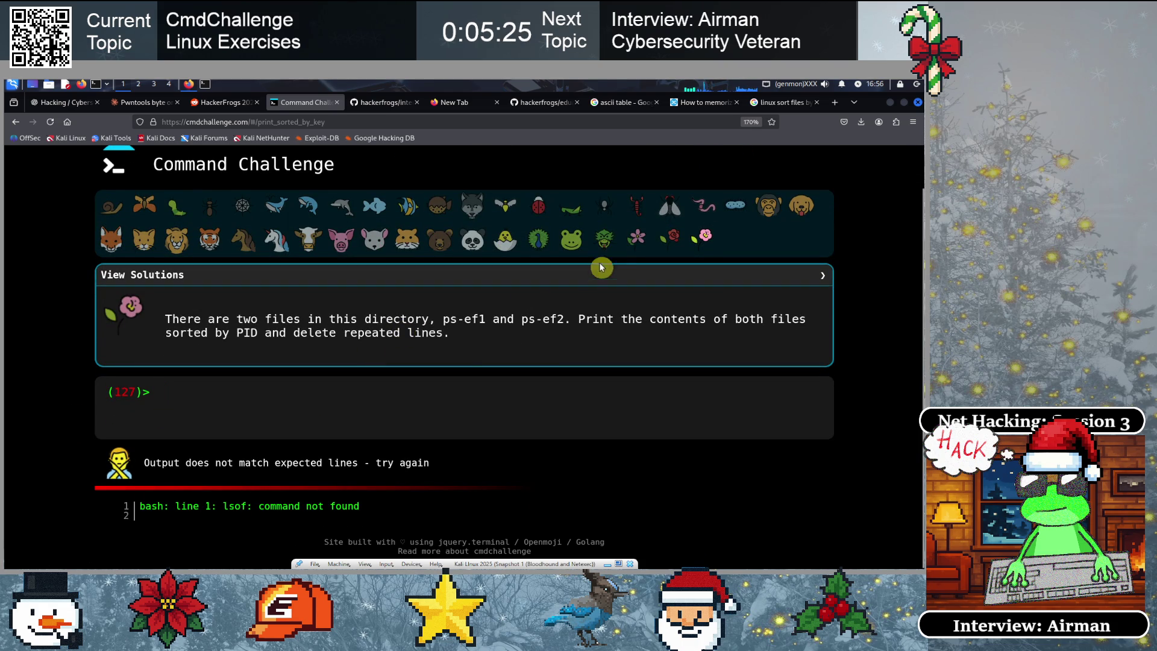
click(780, 102)
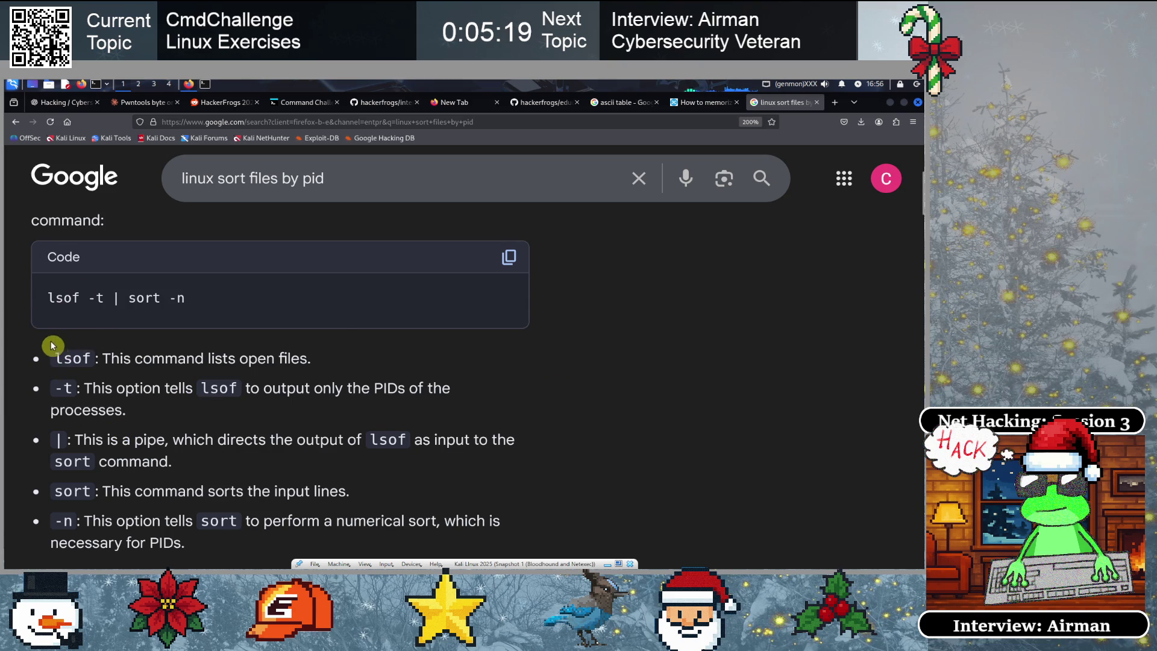
scroll(46, 337, down, 5)
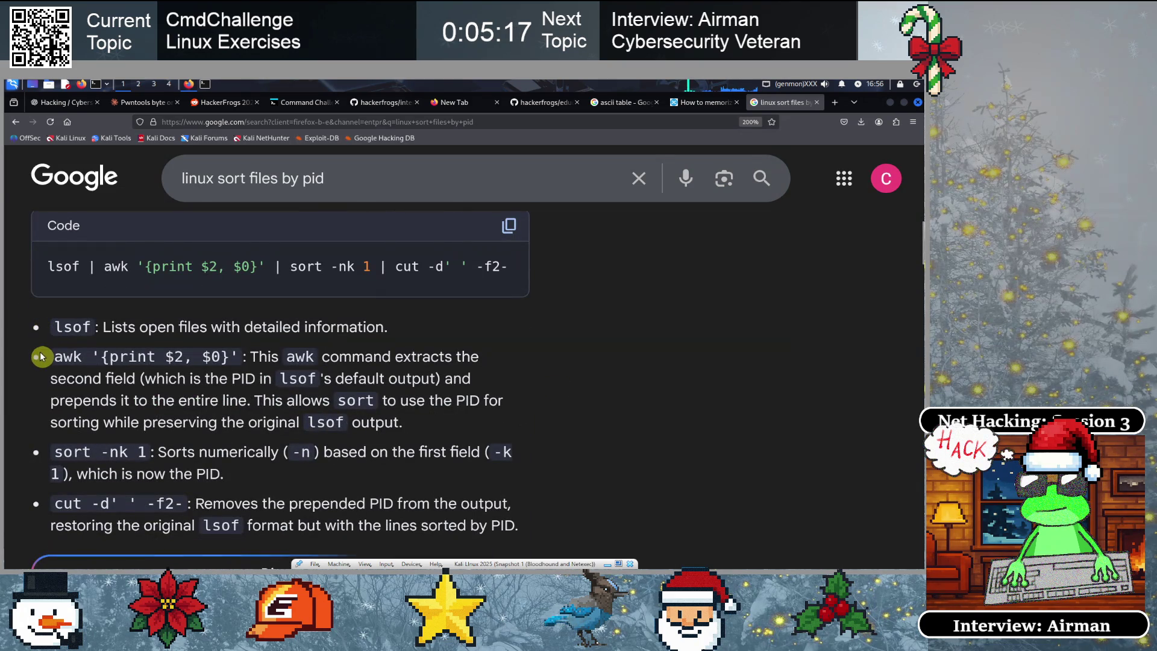
scroll(33, 389, down, 6)
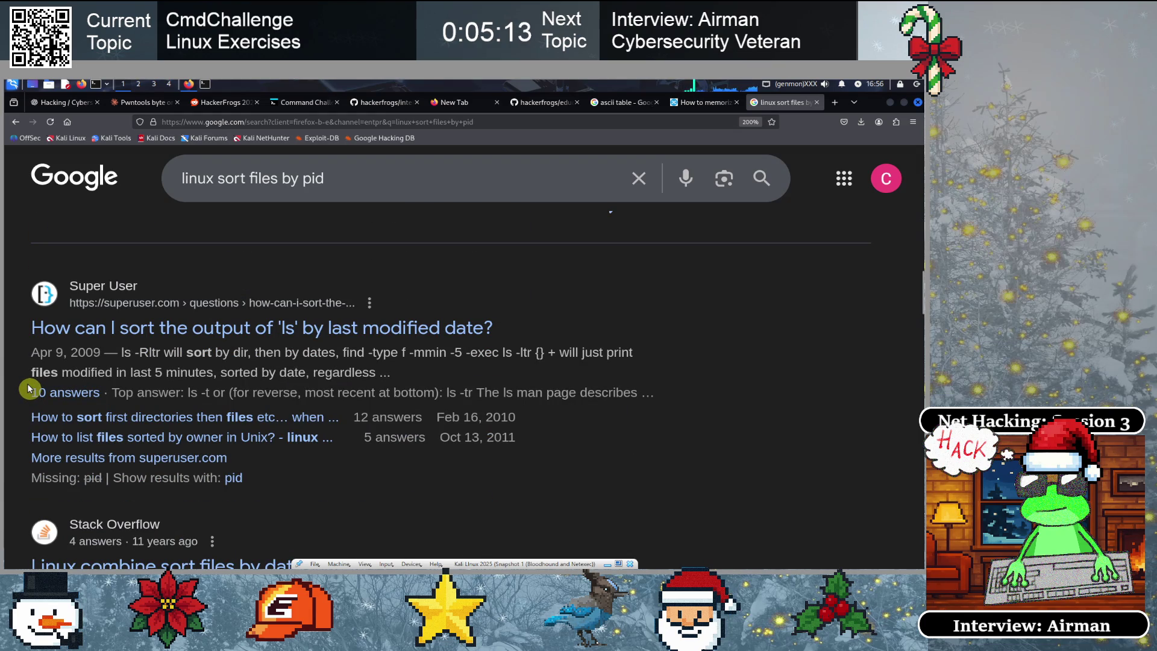
scroll(28, 386, down, 2)
scroll(29, 383, up, 7)
Start lsof in the local Kali terminal, interrupt it with Ctrl+C, then return to Firefox.
scroll(84, 315, up, 2)
click(205, 84)
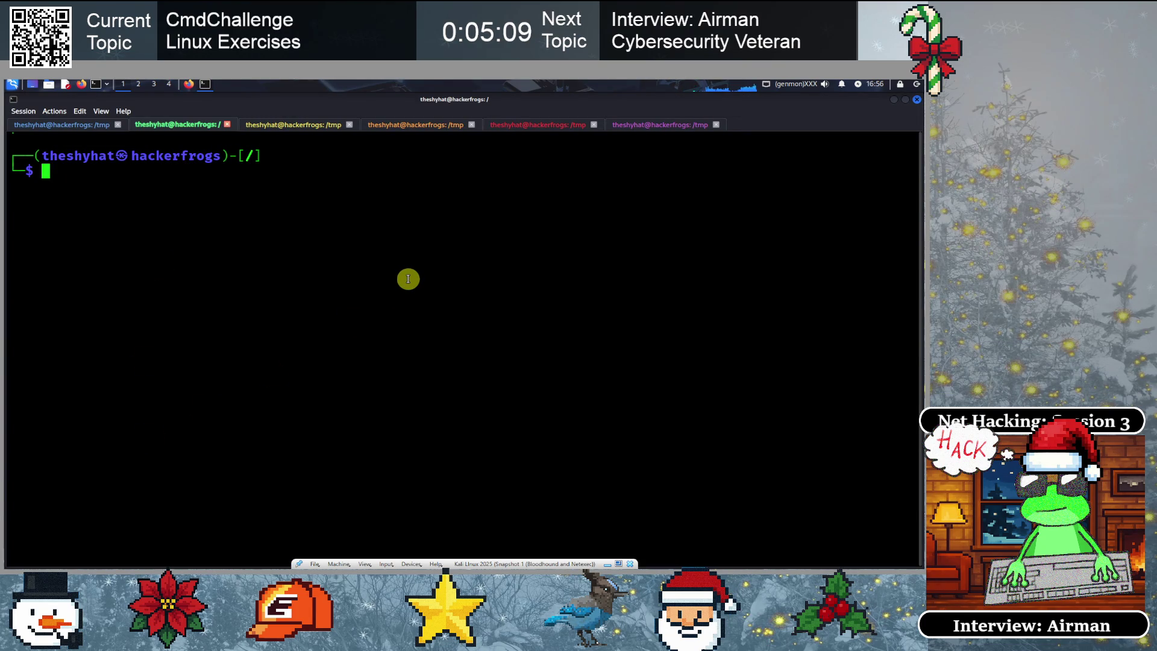
text(f)
key(Return)
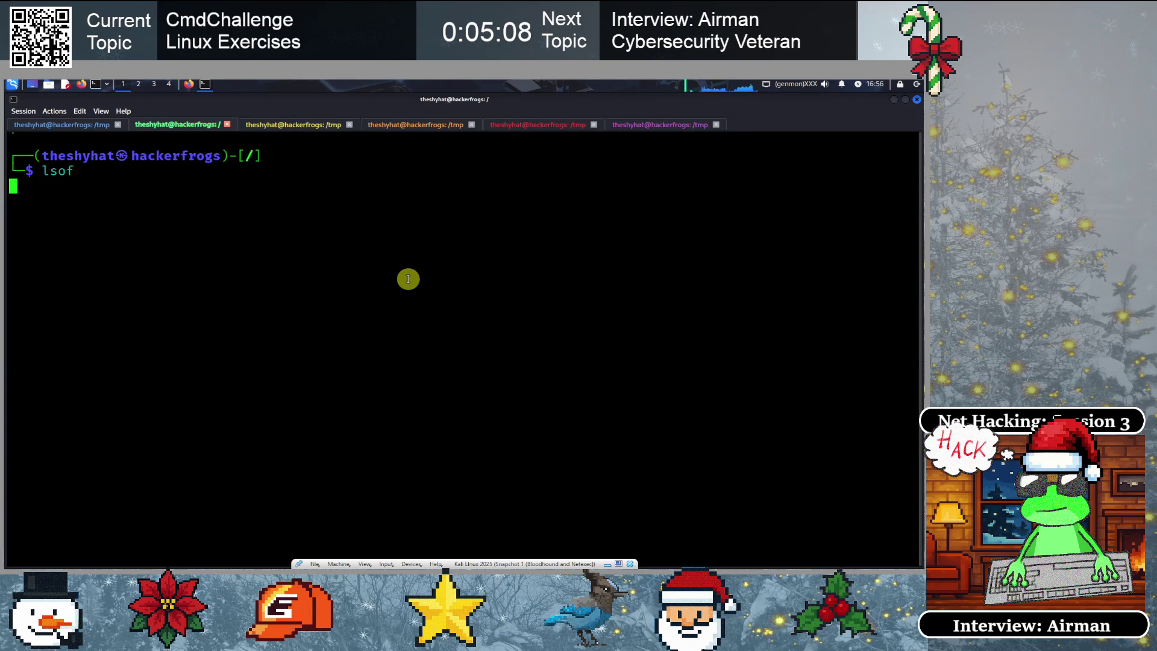
key(ctrl+c)
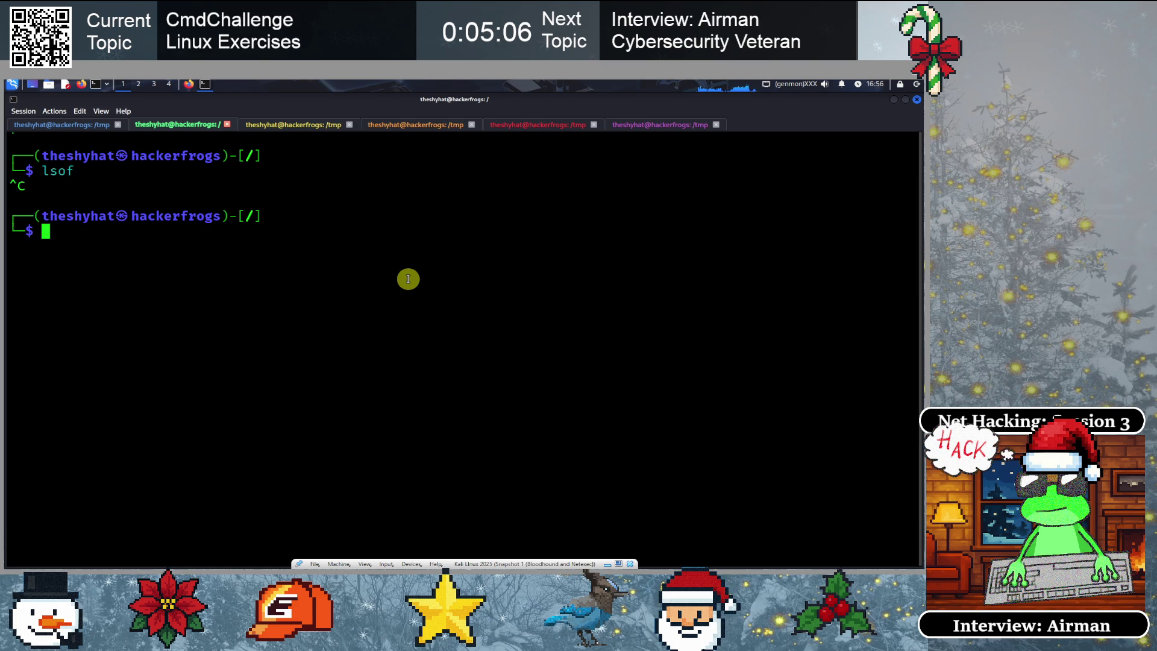
click(188, 83)
Glance back at the lsof bullets, then bring the Command Challenge sort-by-PID task up.
scroll(698, 334, up, 3)
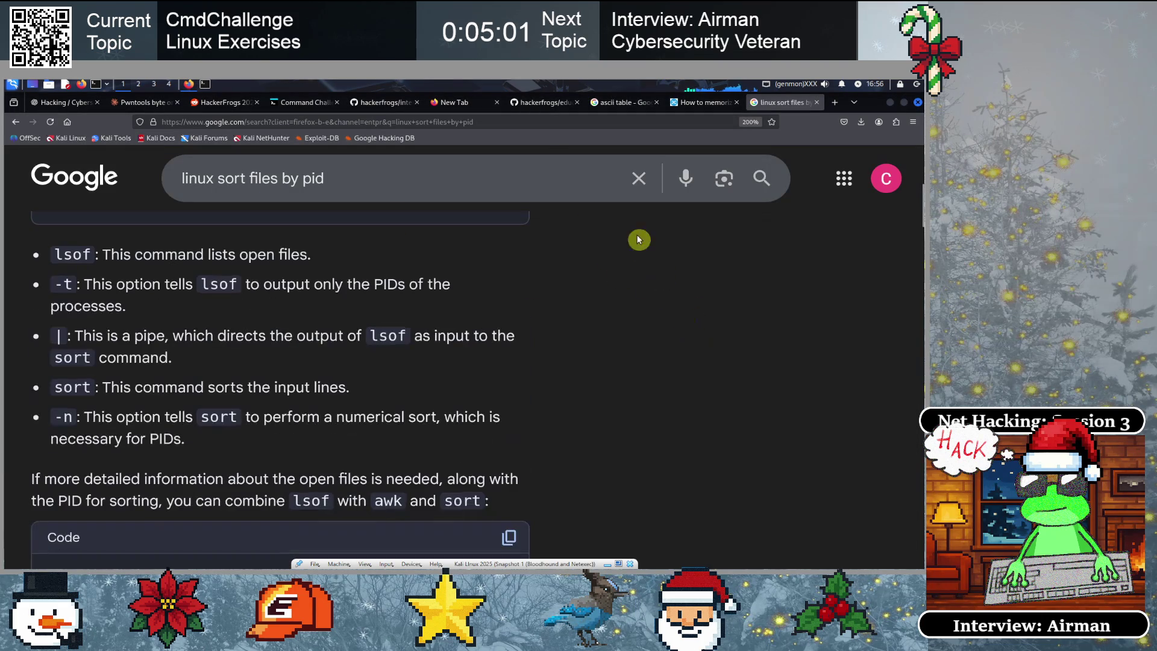
click(307, 102)
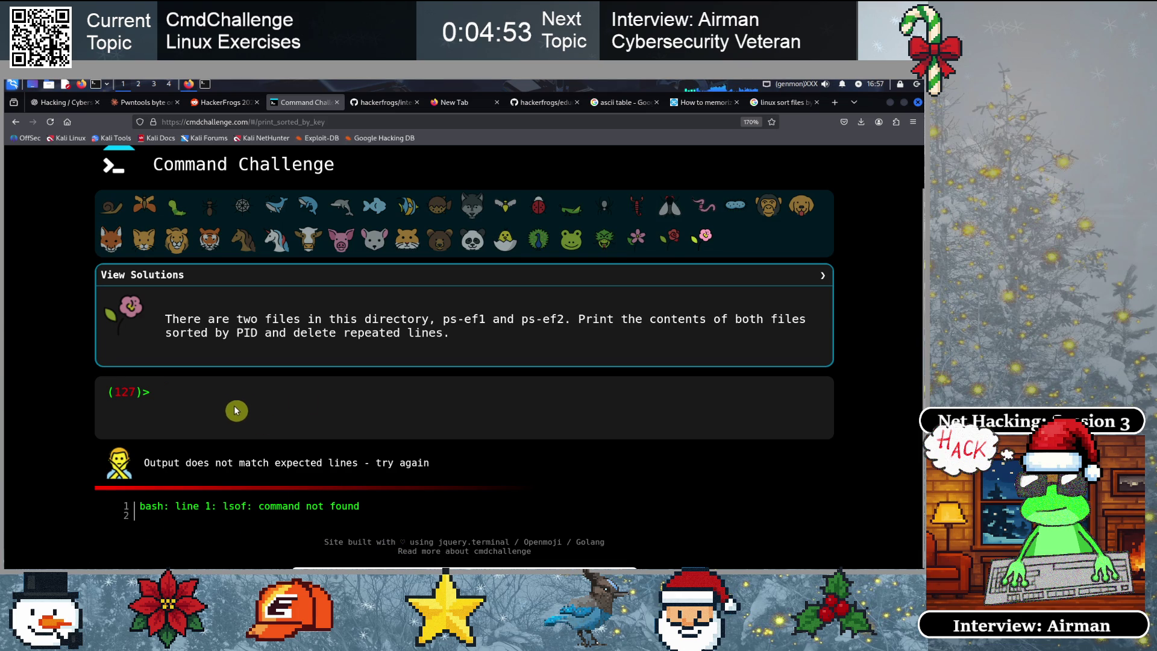
Check 'which lsof' in the challenge shell, which returns empty output, then return to the Google results.
text(l)
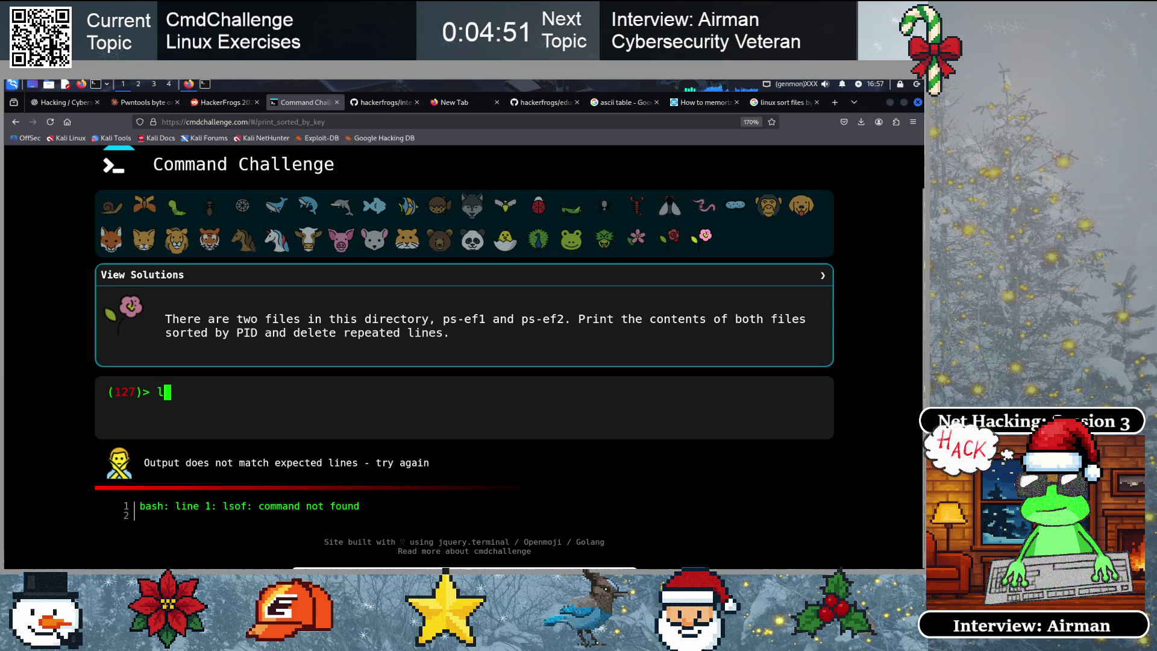
text(lsof)
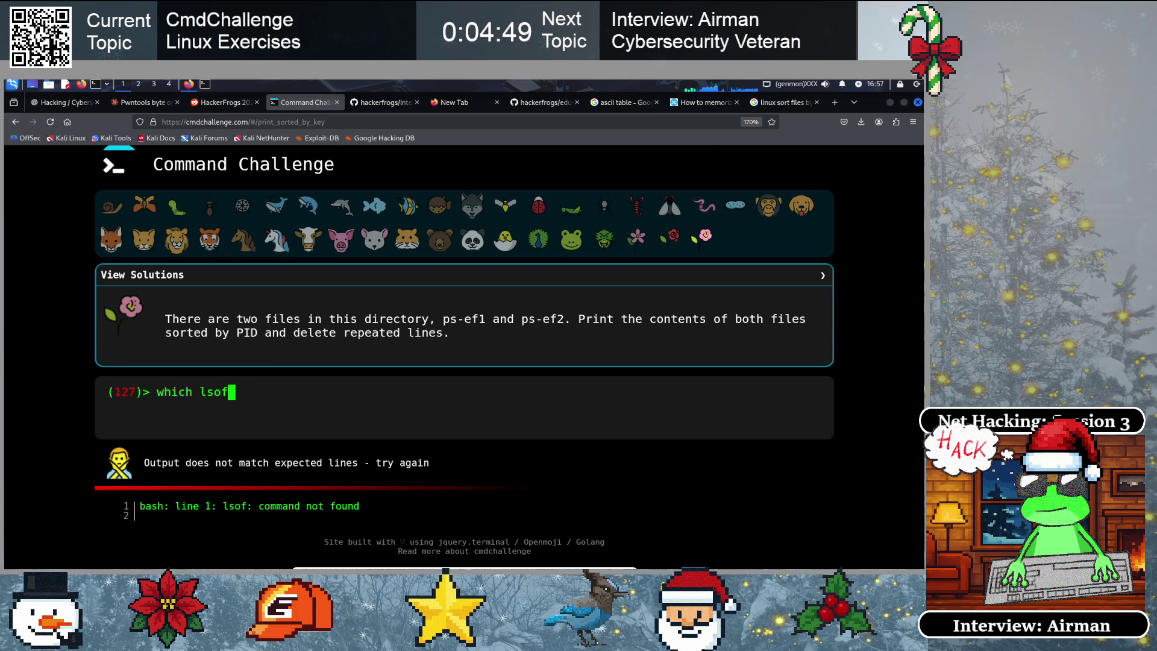
key(Return)
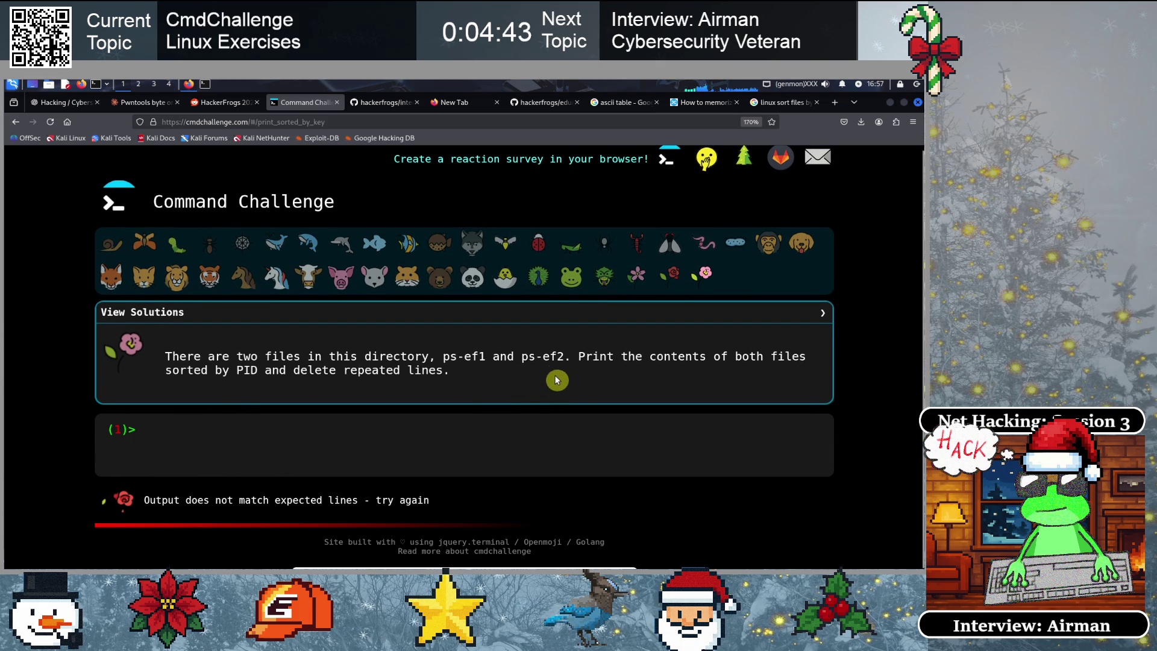
click(772, 102)
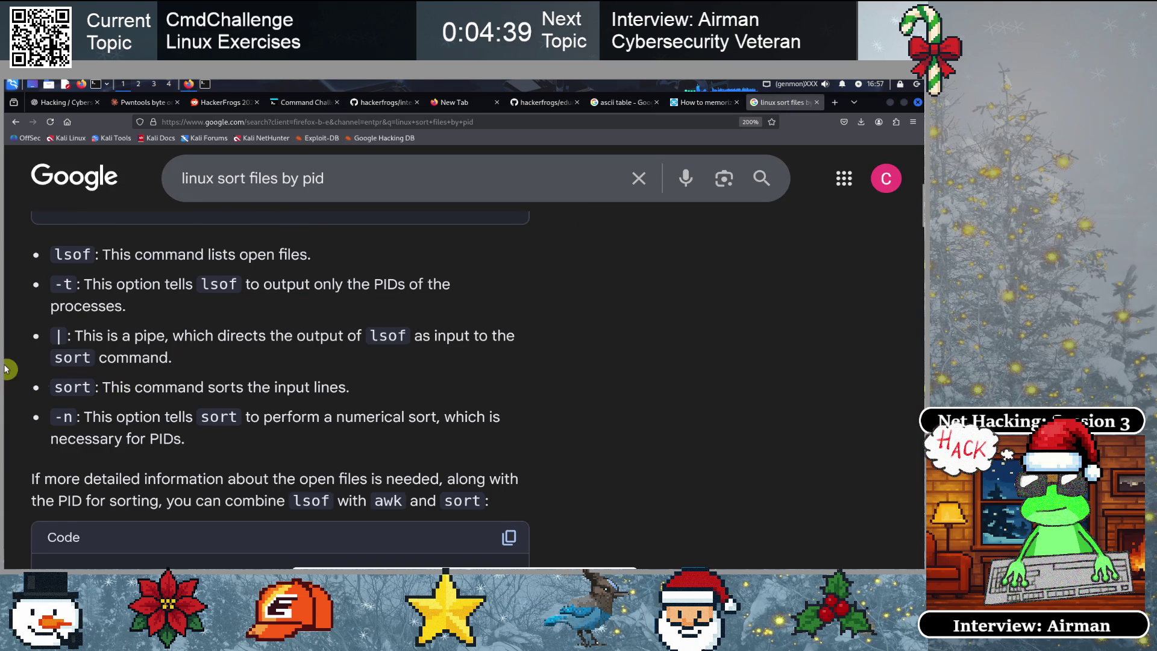
Scroll through the Super User and Stack Overflow results, then switch to Command Challenge.
scroll(85, 344, down, 8)
scroll(62, 356, down, 5)
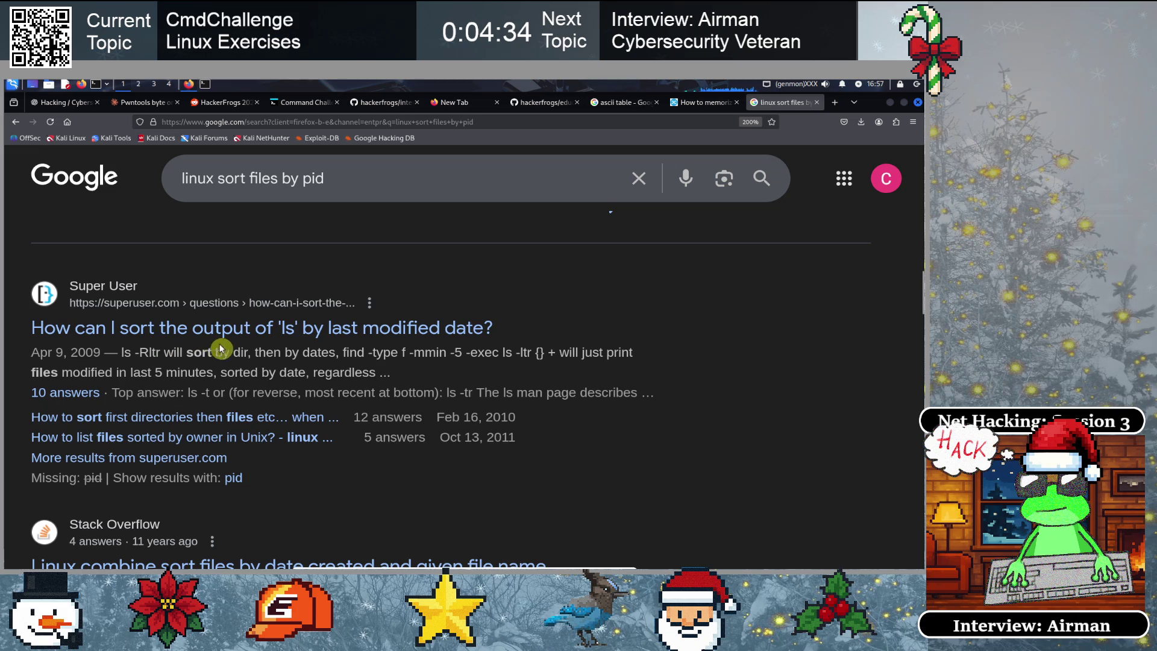
scroll(168, 377, down, 3)
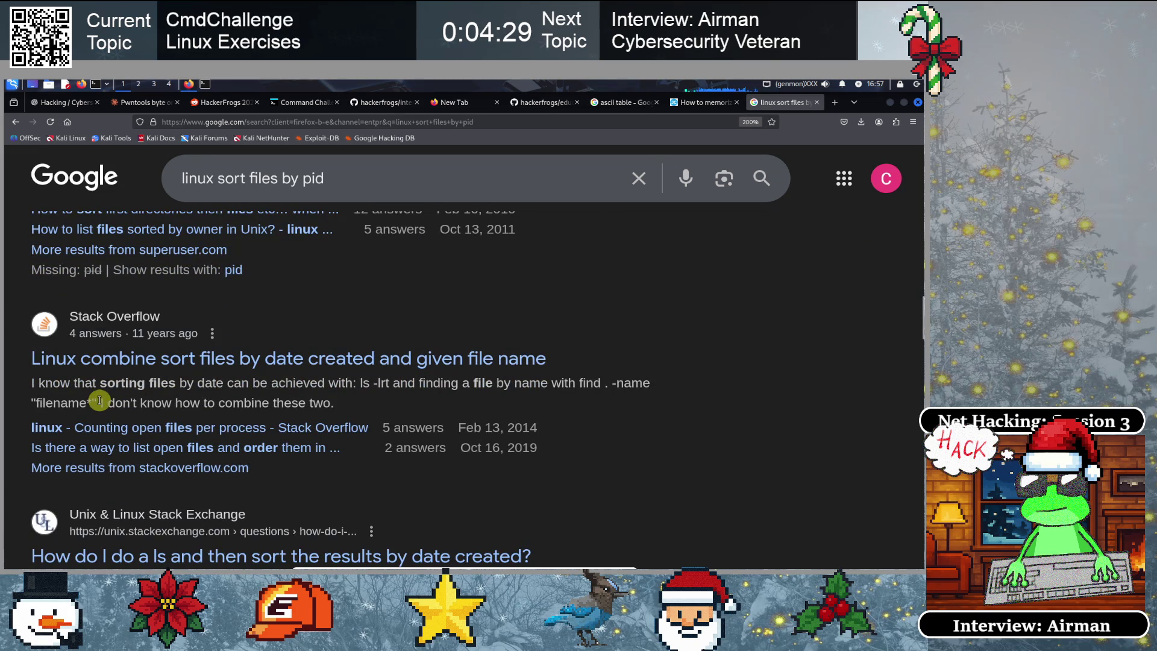
click(306, 103)
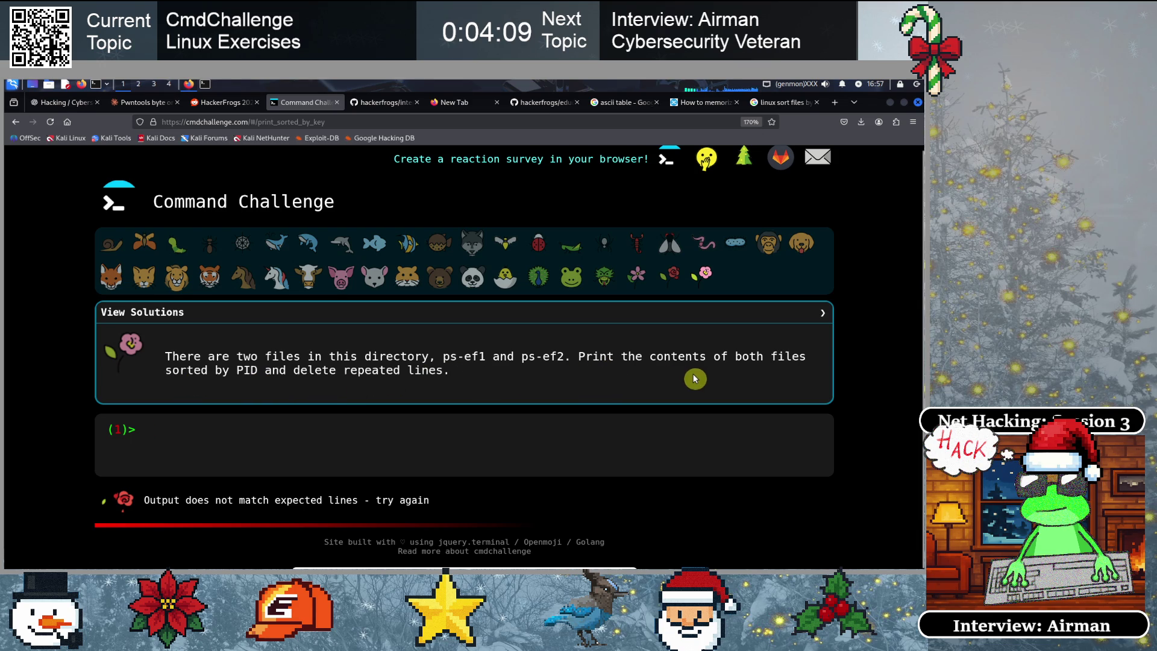
drag(588, 356, 808, 356)
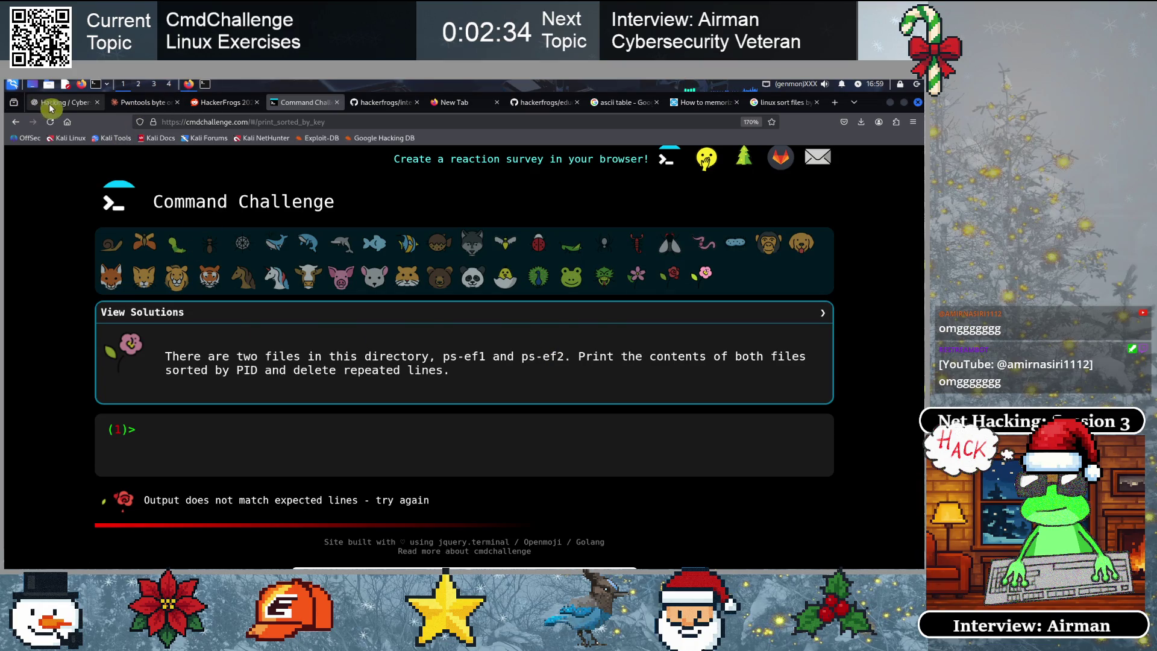
Ask ChatGPT how to sort files by PID on Linux, then switch to the 'ascii table' Google results.
click(45, 102)
scroll(398, 400, down, 5)
scroll(396, 400, down, 10)
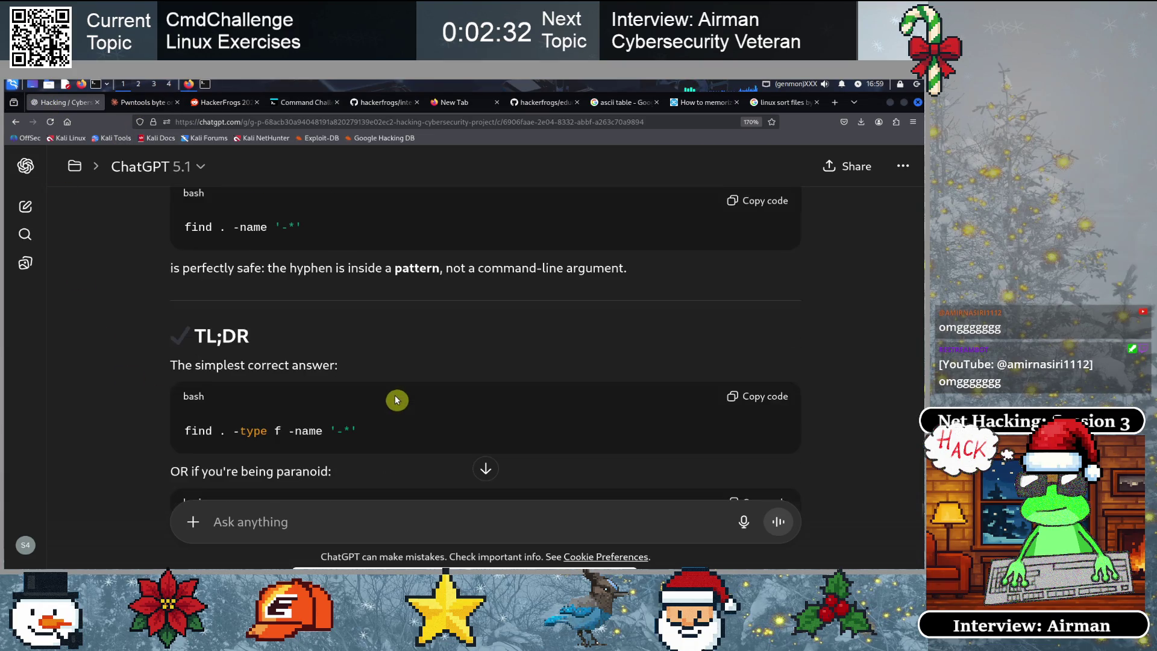
click(287, 521)
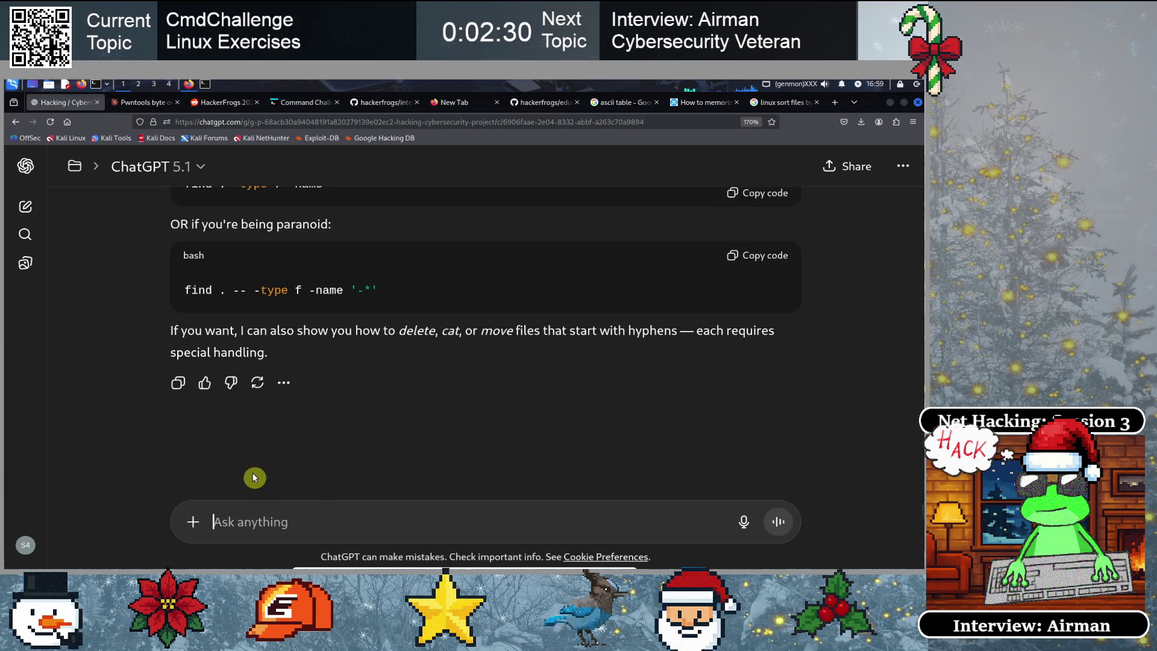
text(How)
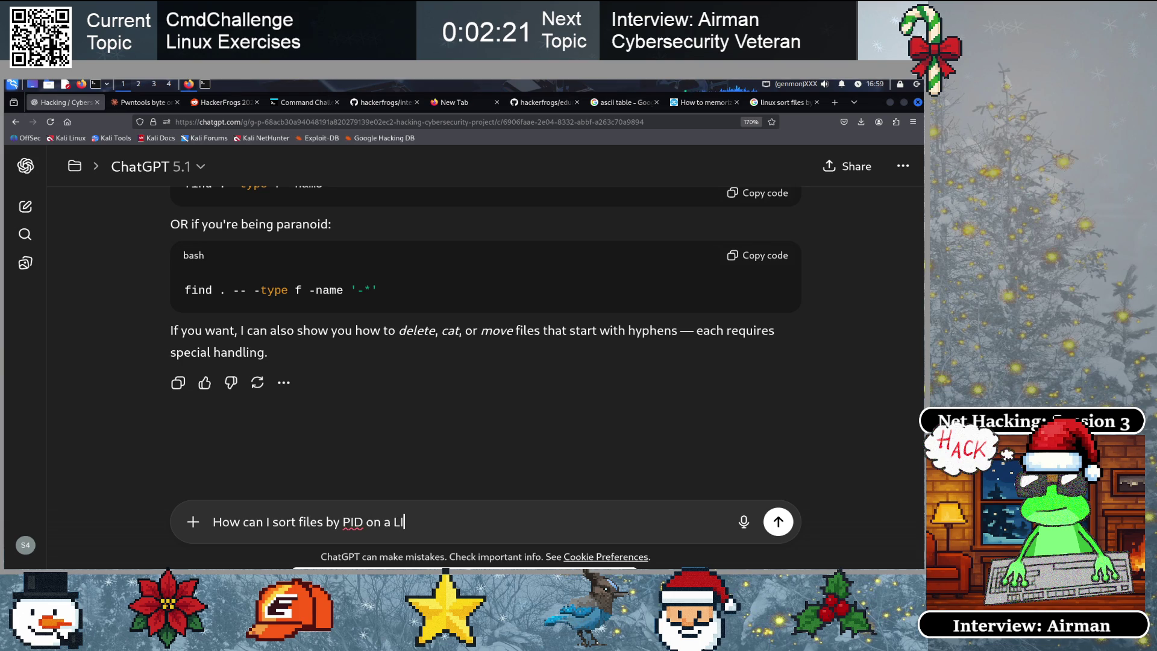
text(system?)
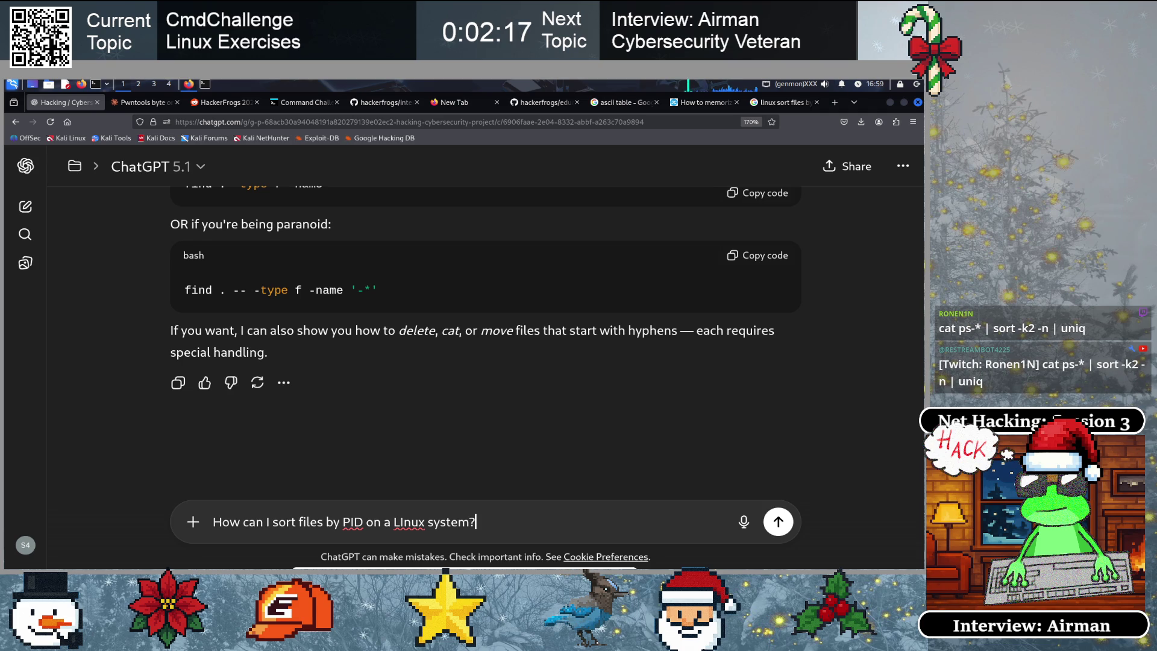
key(Return)
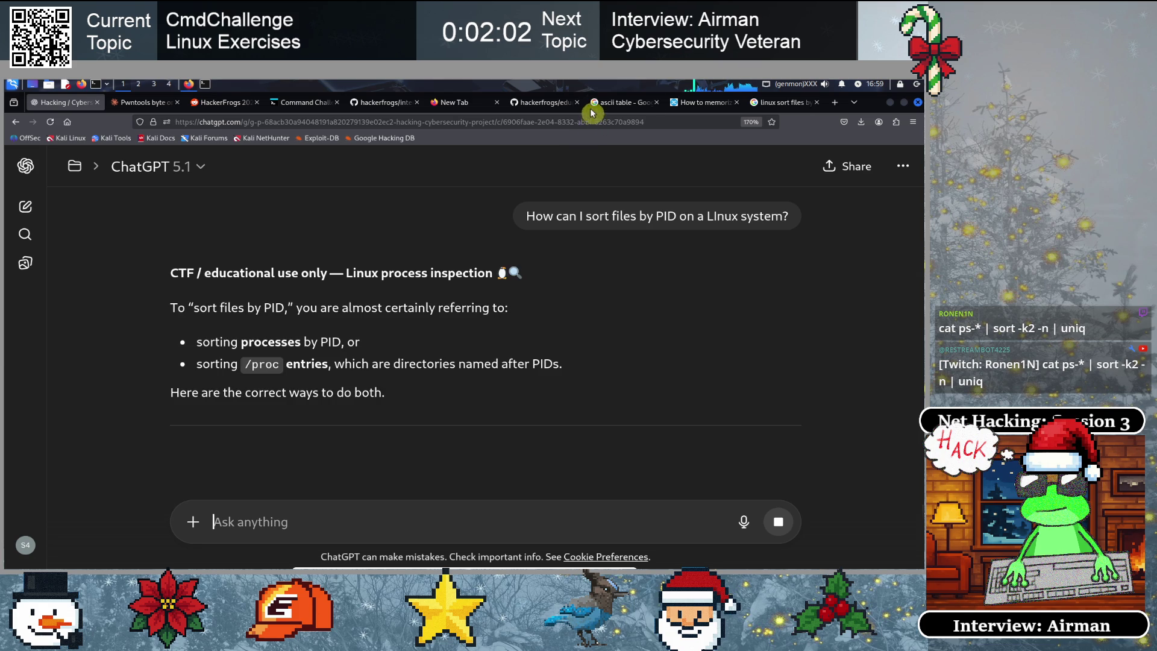
click(620, 102)
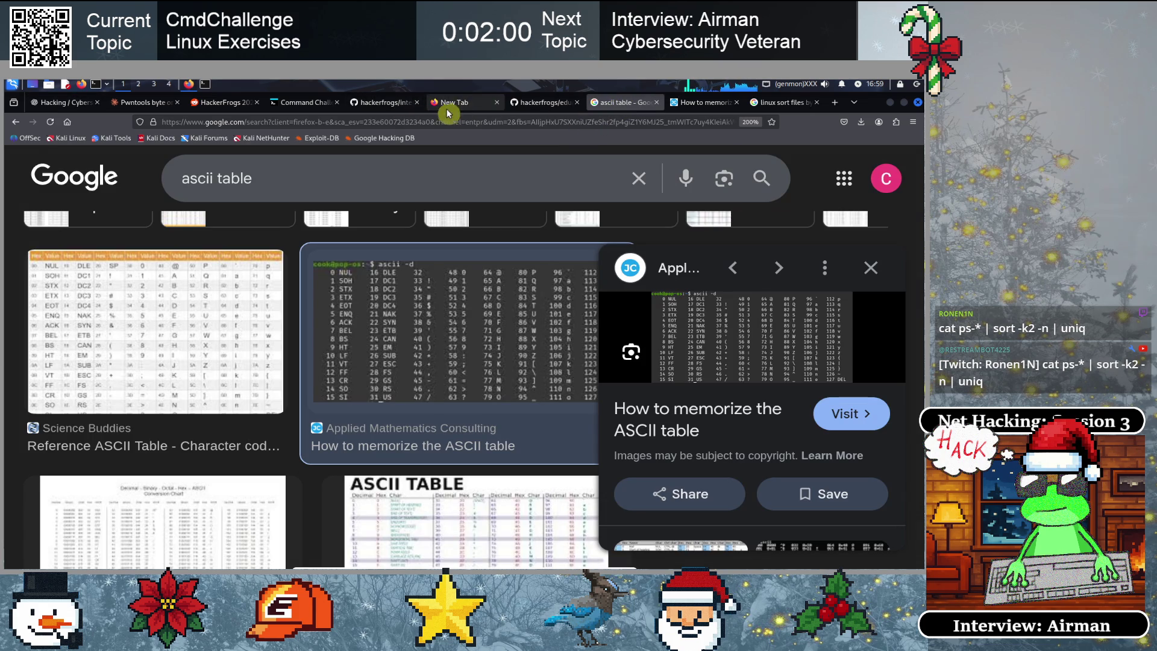
Return from the Google image results to the Command Challenge sort-by-PID exercise.
click(303, 102)
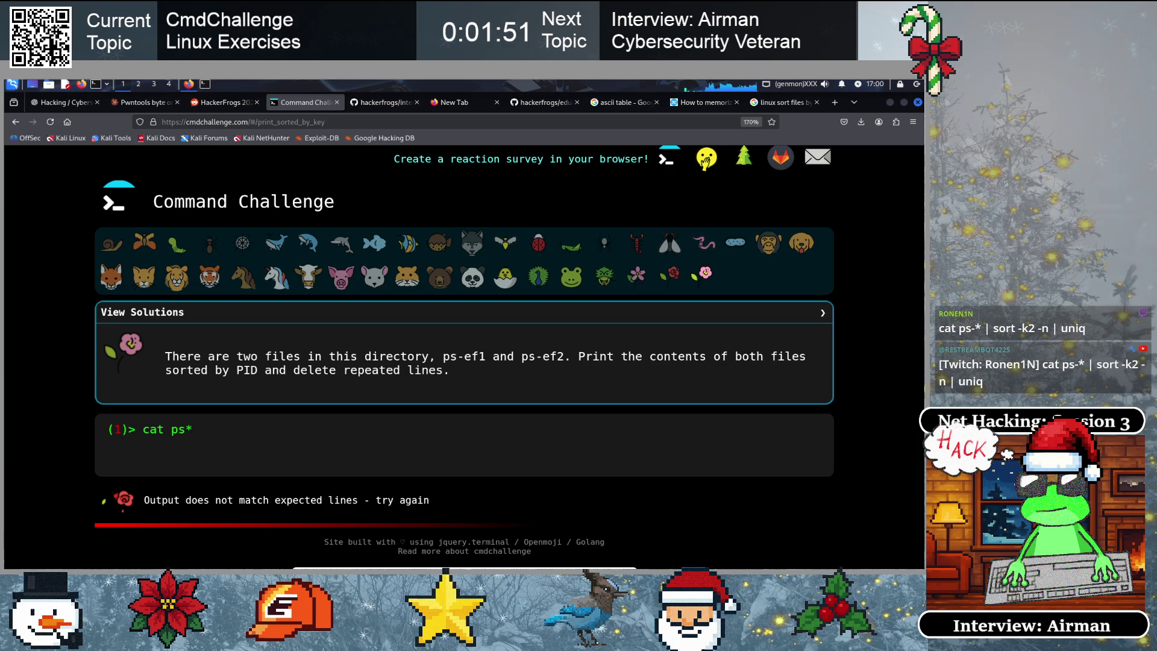
Run 'cat ps*' and 'cat ./ps*' and scroll through the printed ps file contents.
key(Return)
scroll(78, 451, down, 5)
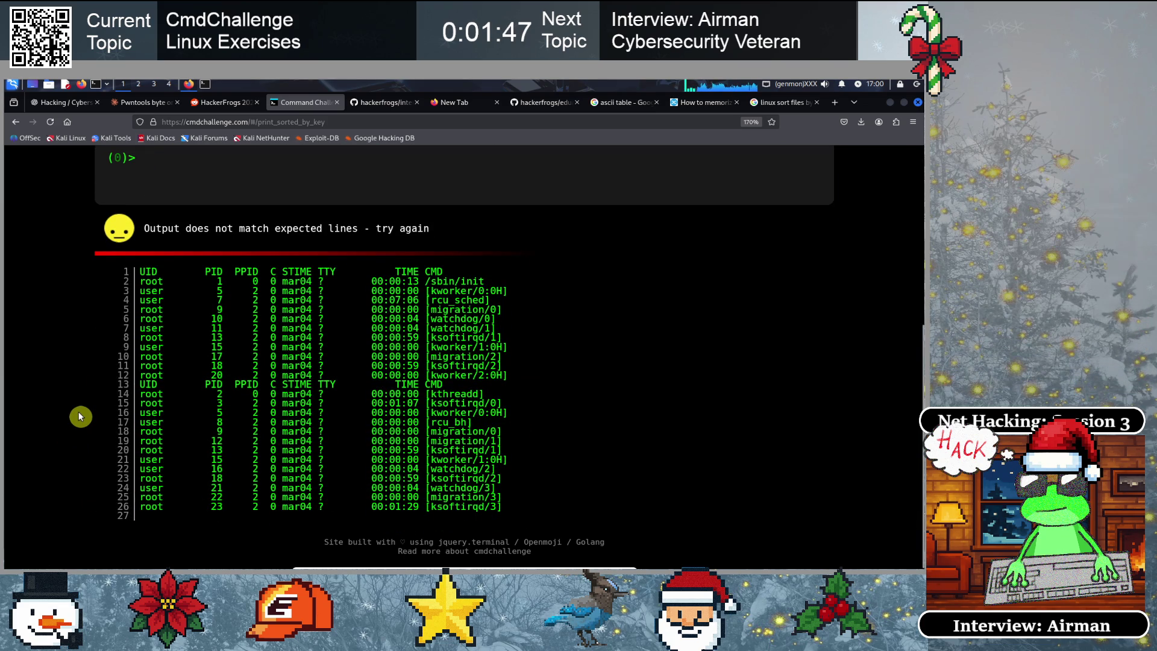
scroll(78, 416, up, 3)
scroll(78, 415, down, 3)
scroll(79, 411, up, 3)
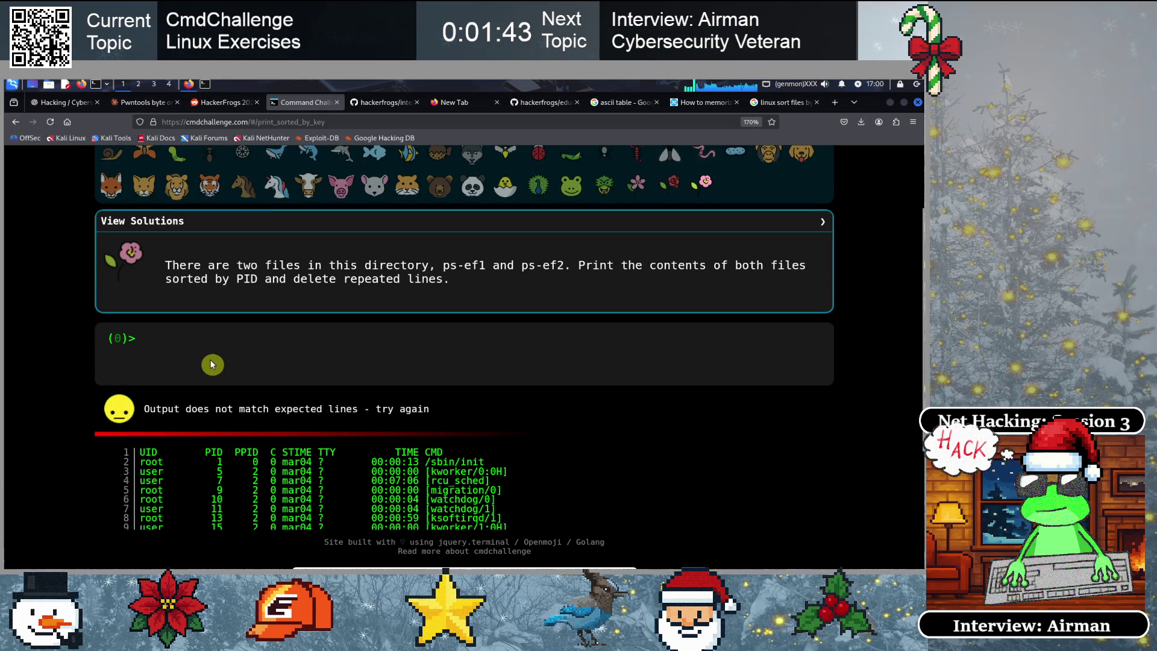
text(cat ./ps*)
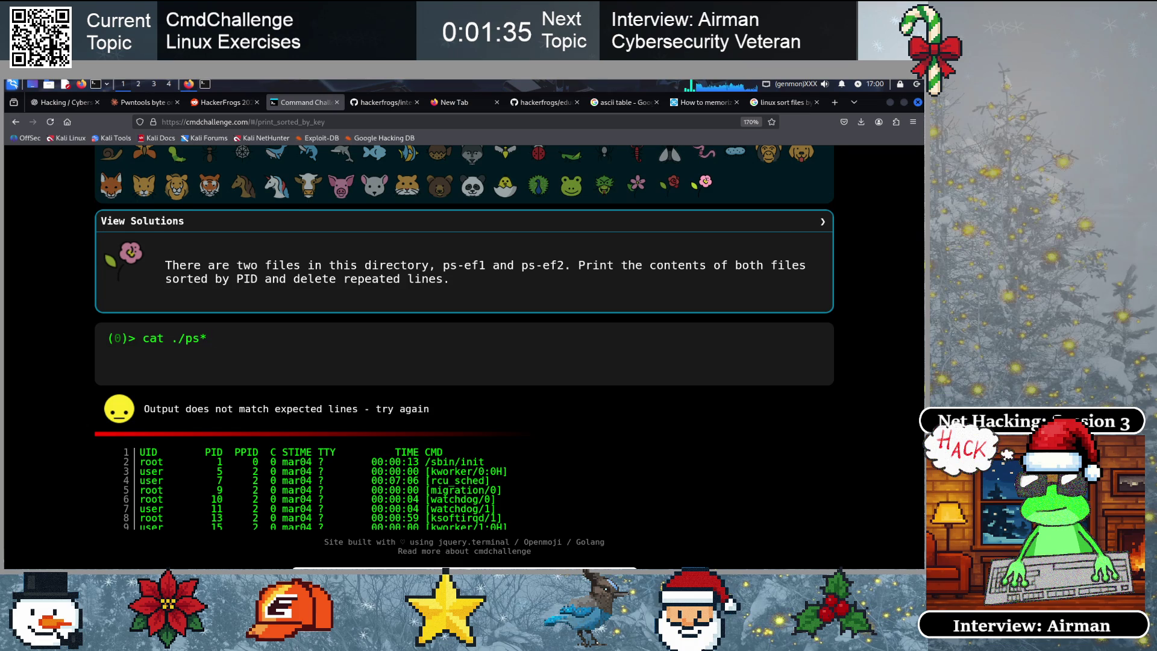
key(Return)
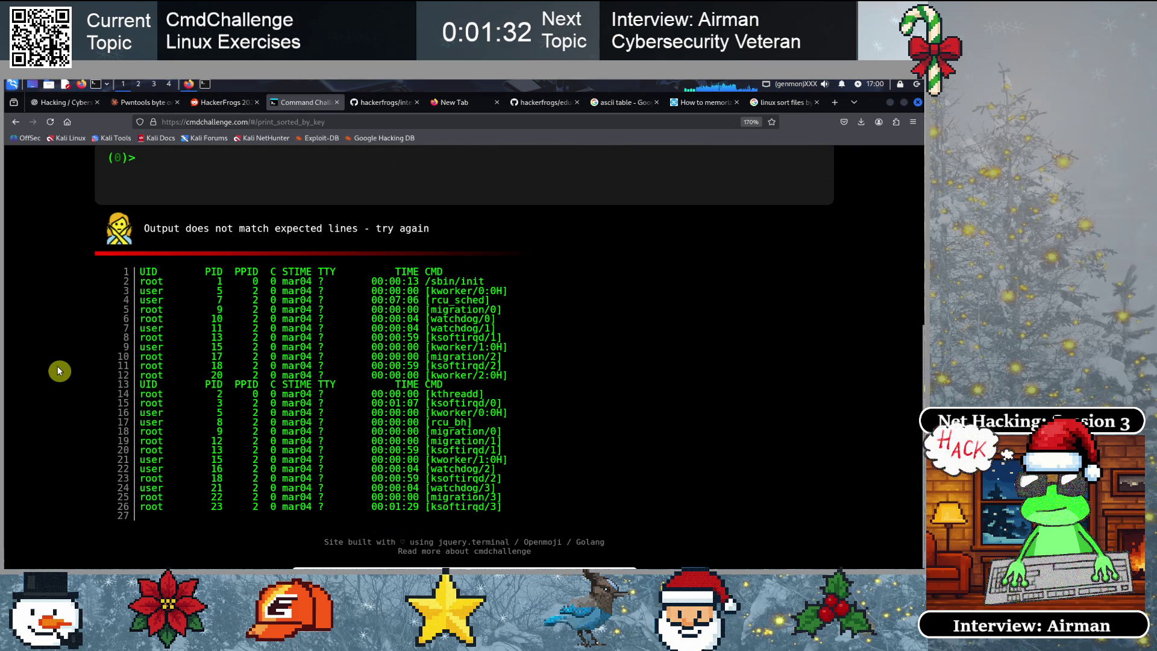
scroll(59, 371, up, 3)
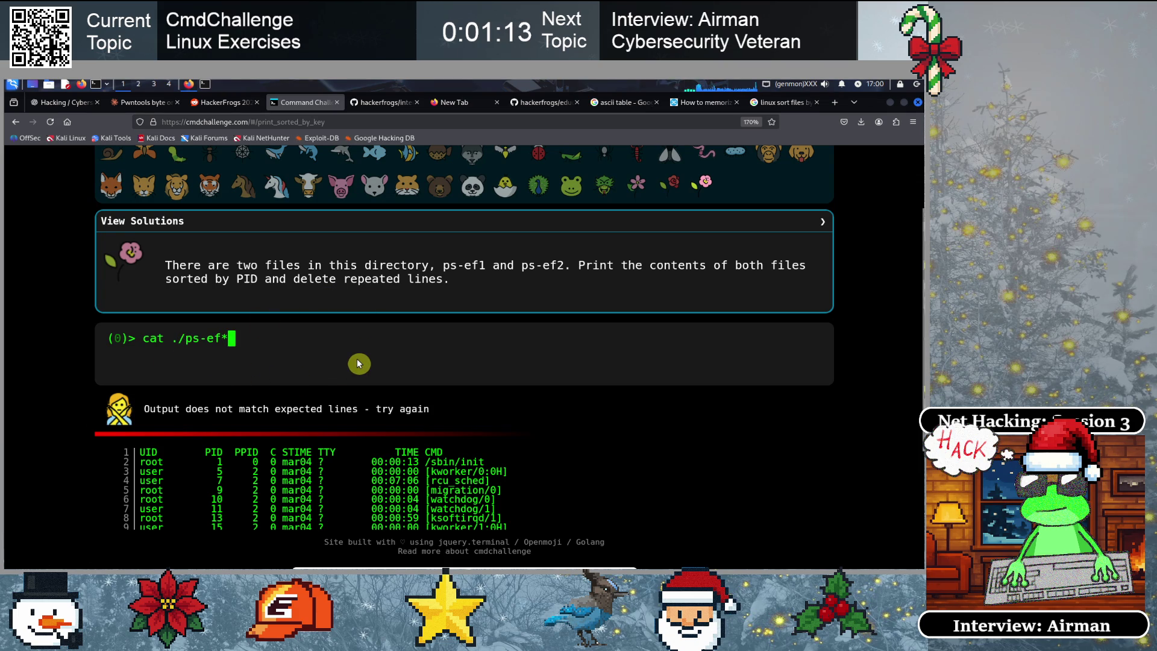
Print both ps-ef files with 'cat ./ps-ef*' and highlight the PID column in the output.
key(Return)
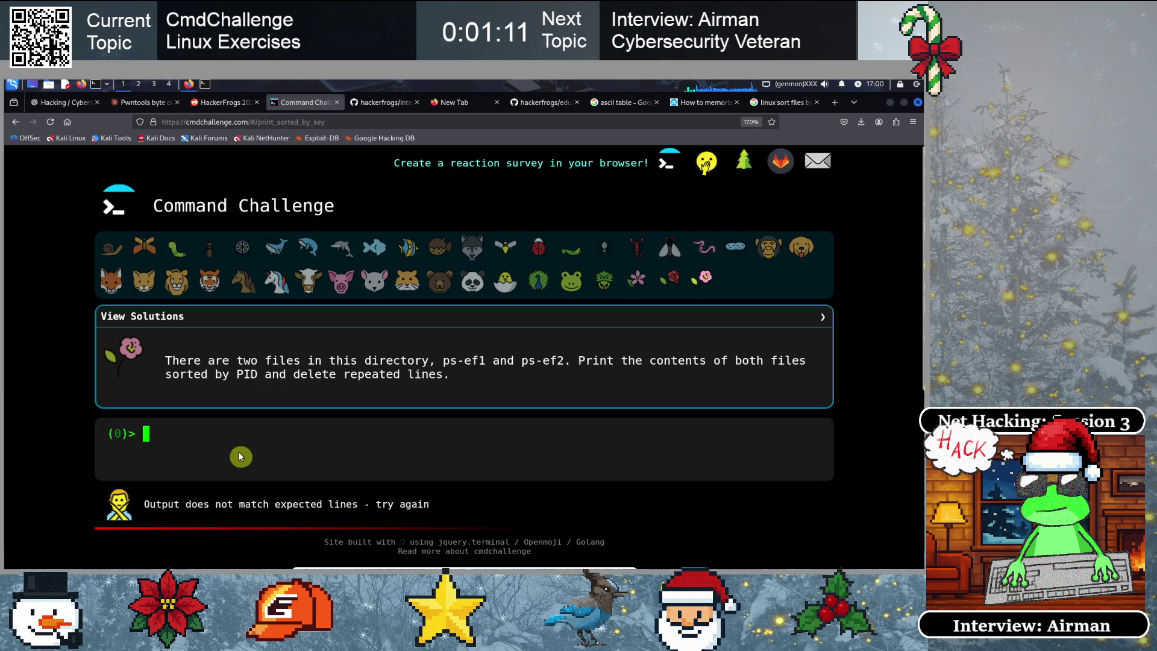
scroll(26, 408, down, 3)
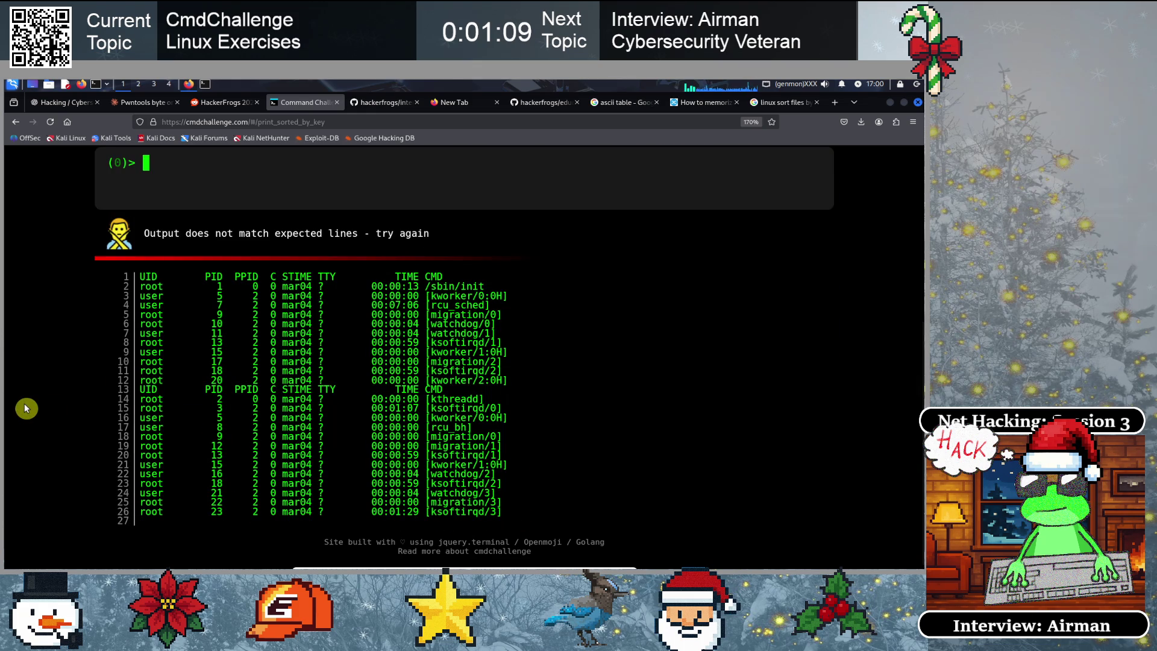
scroll(26, 409, up, 2)
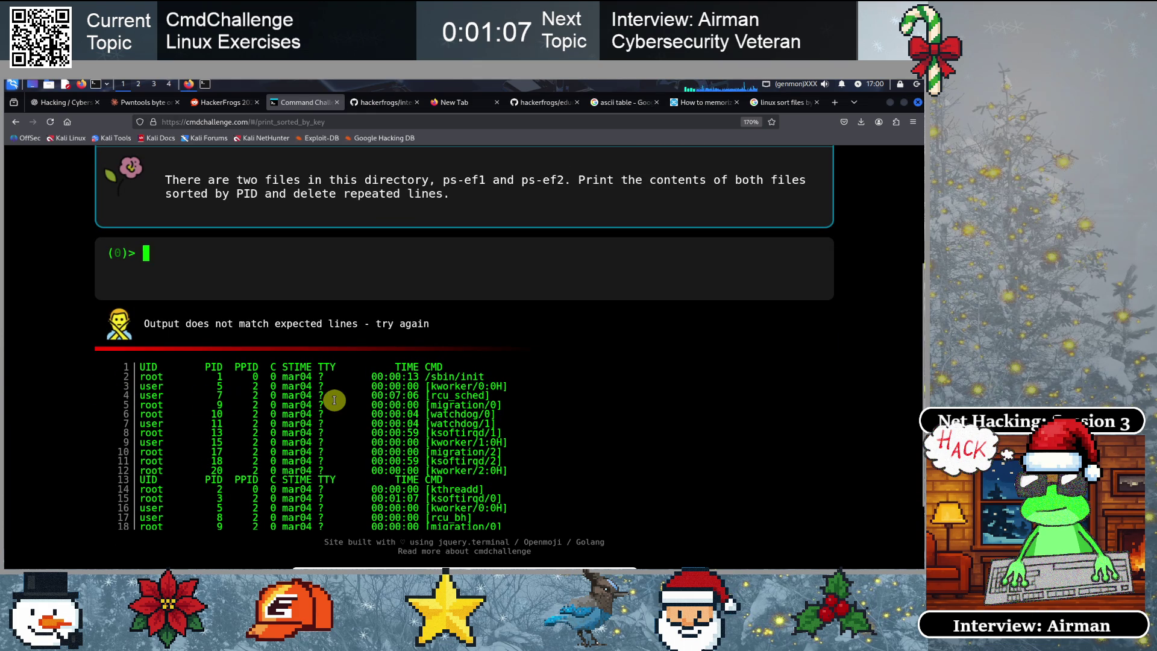
scroll(334, 400, down, 2)
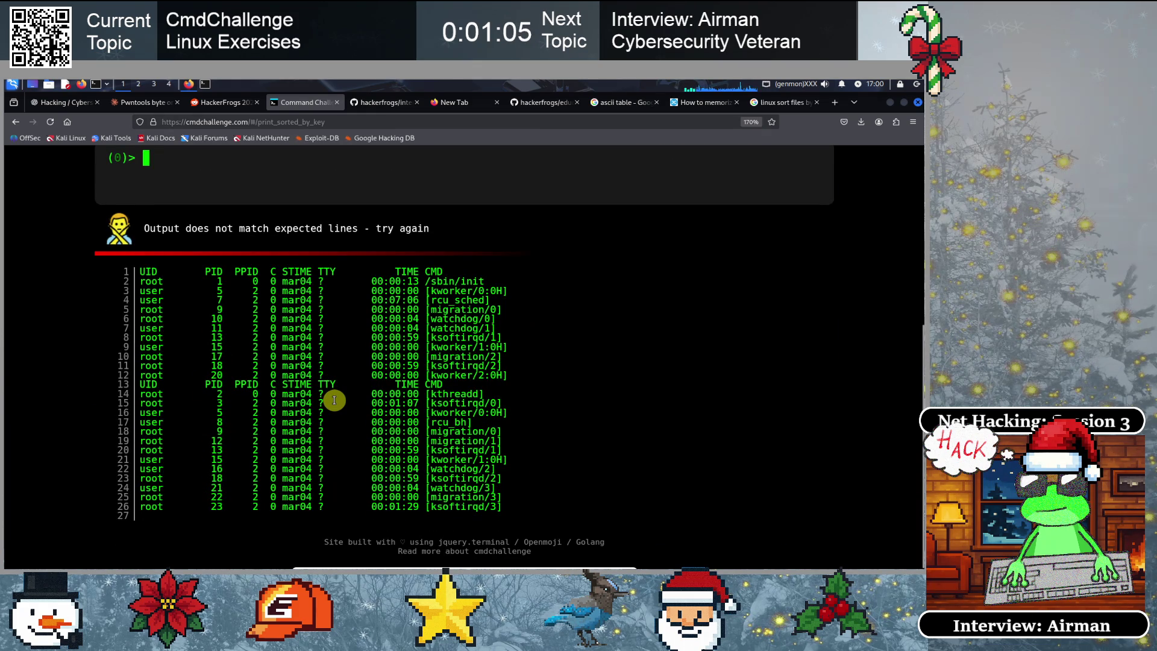
drag(202, 271, 367, 448)
click(297, 401)
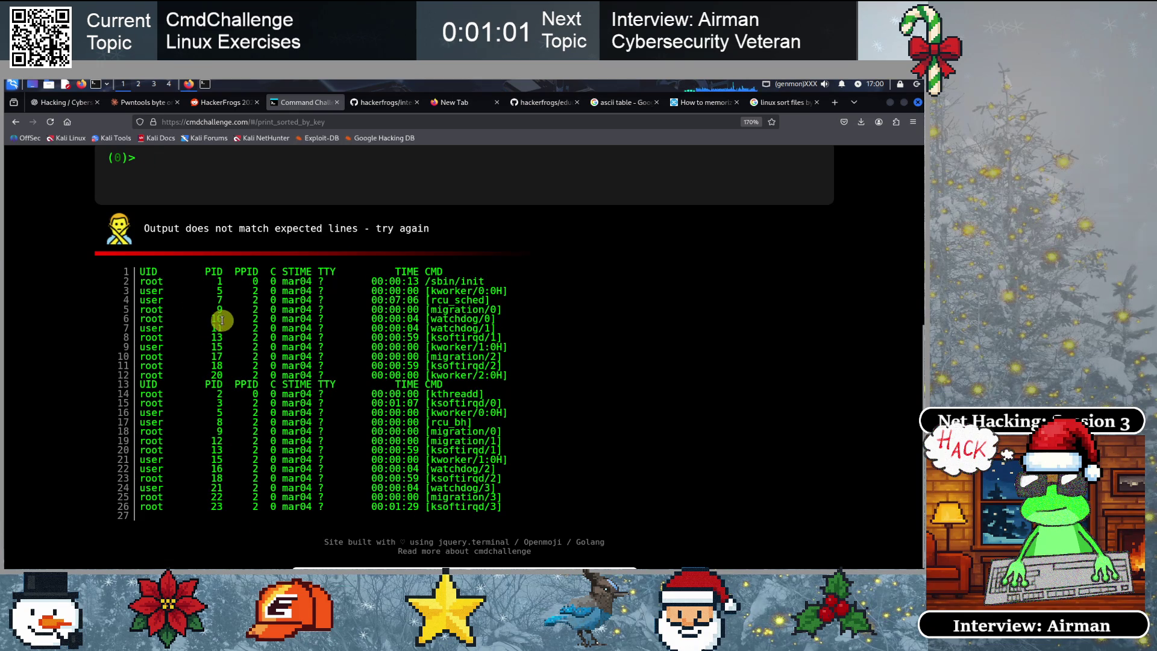
scroll(263, 419, up, 4)
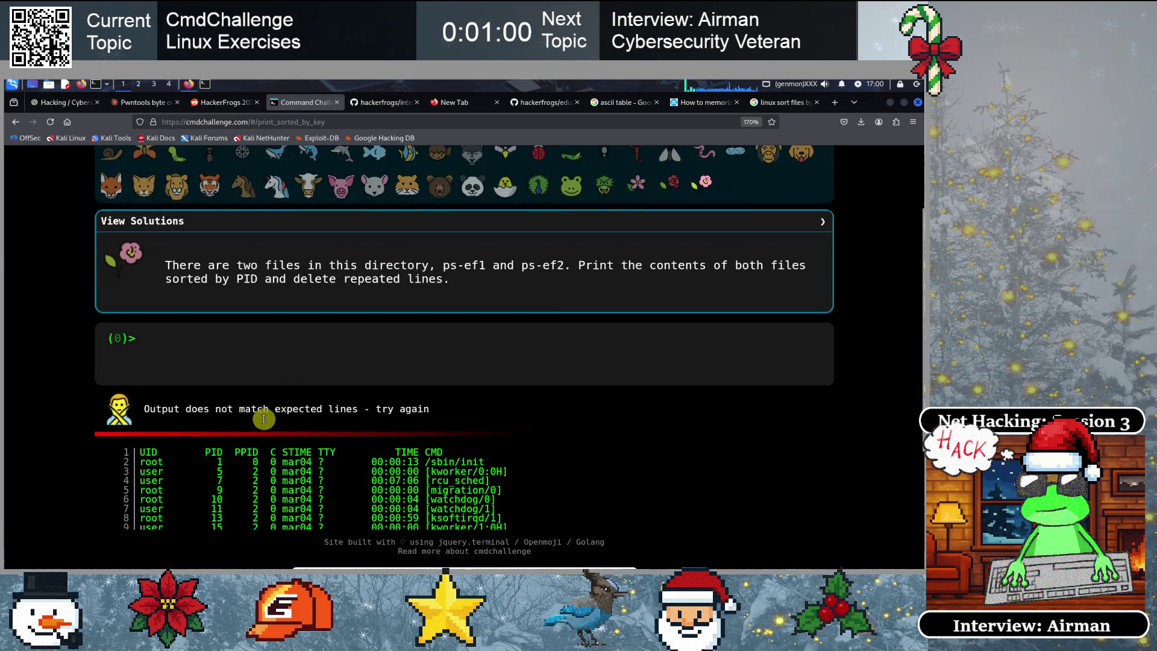
List the directory with 'ls', then print only ps-ef1 with 'cat ./ps-ef1'.
click(276, 357)
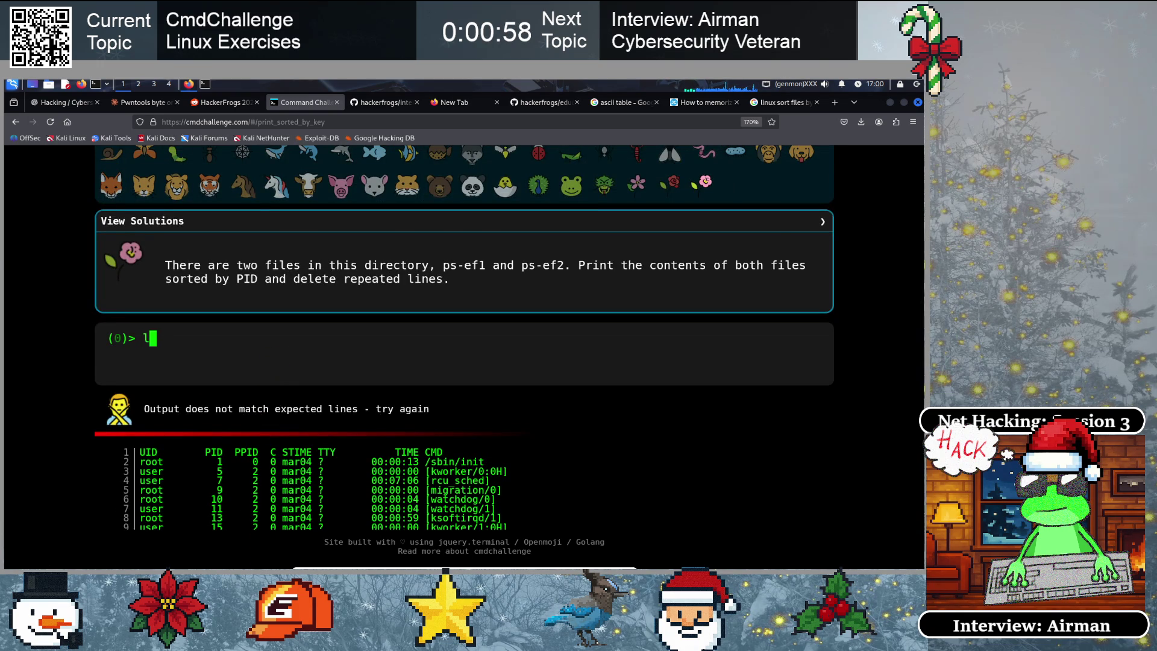
key(Return)
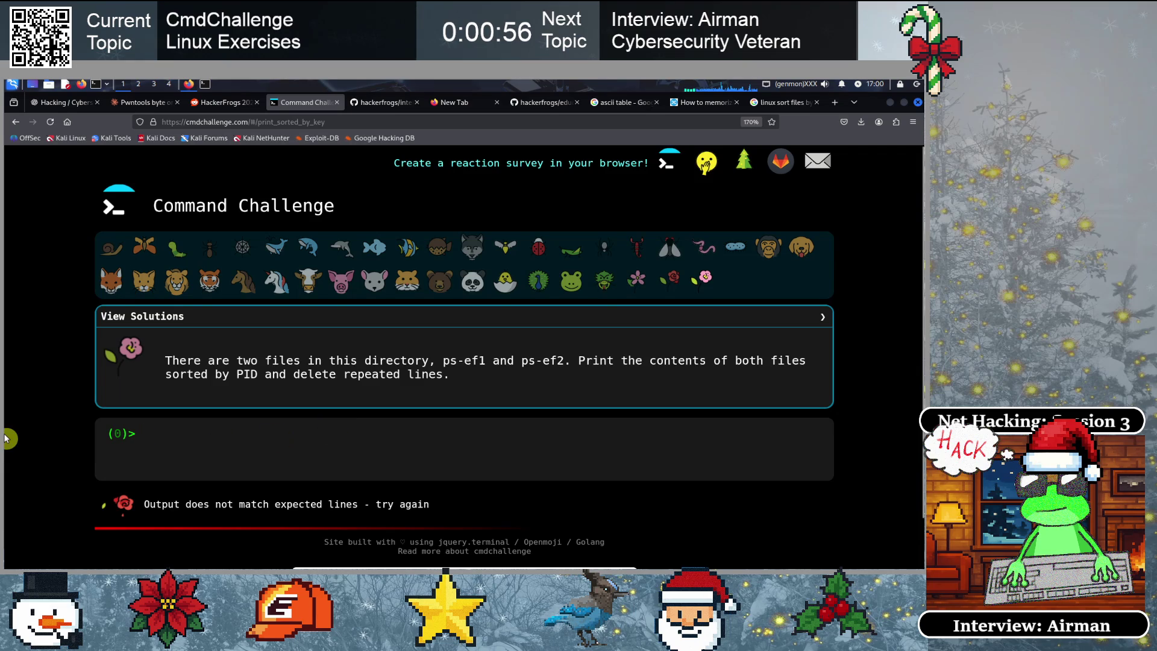
text(cat ./ps-)
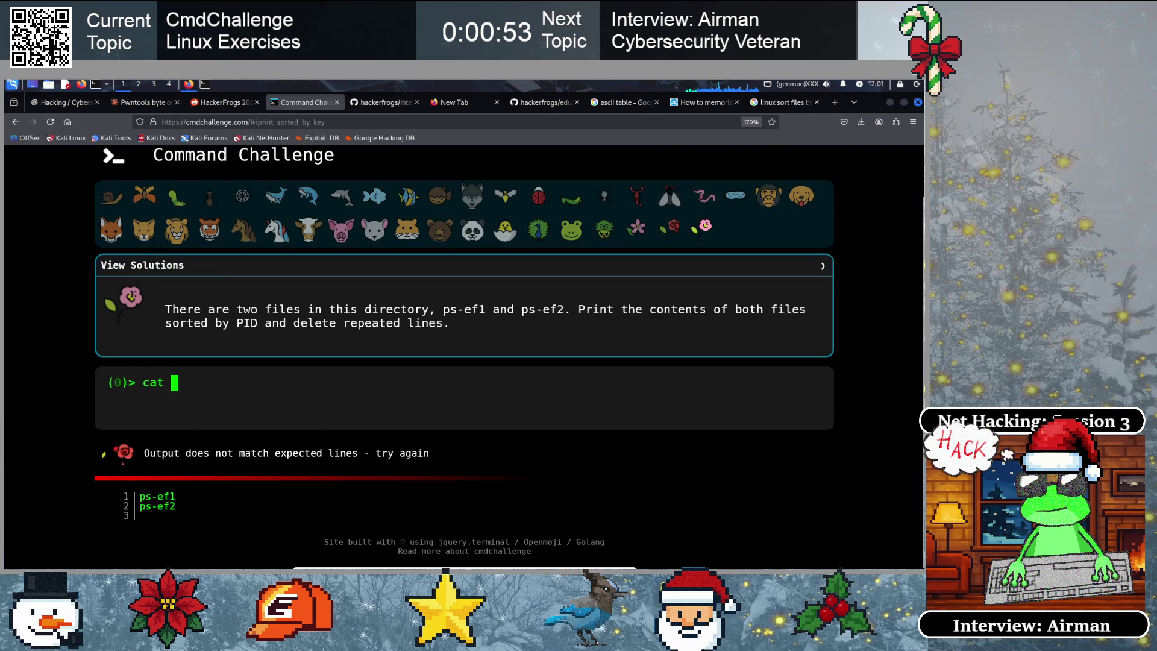
text(ef1)
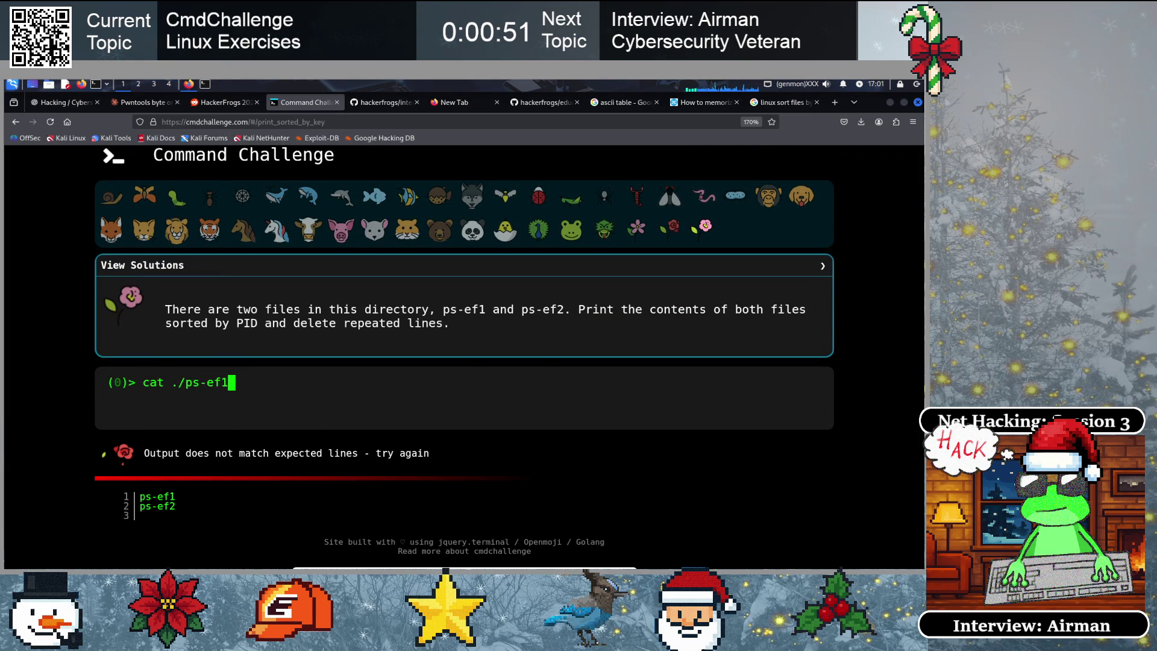
key(Return)
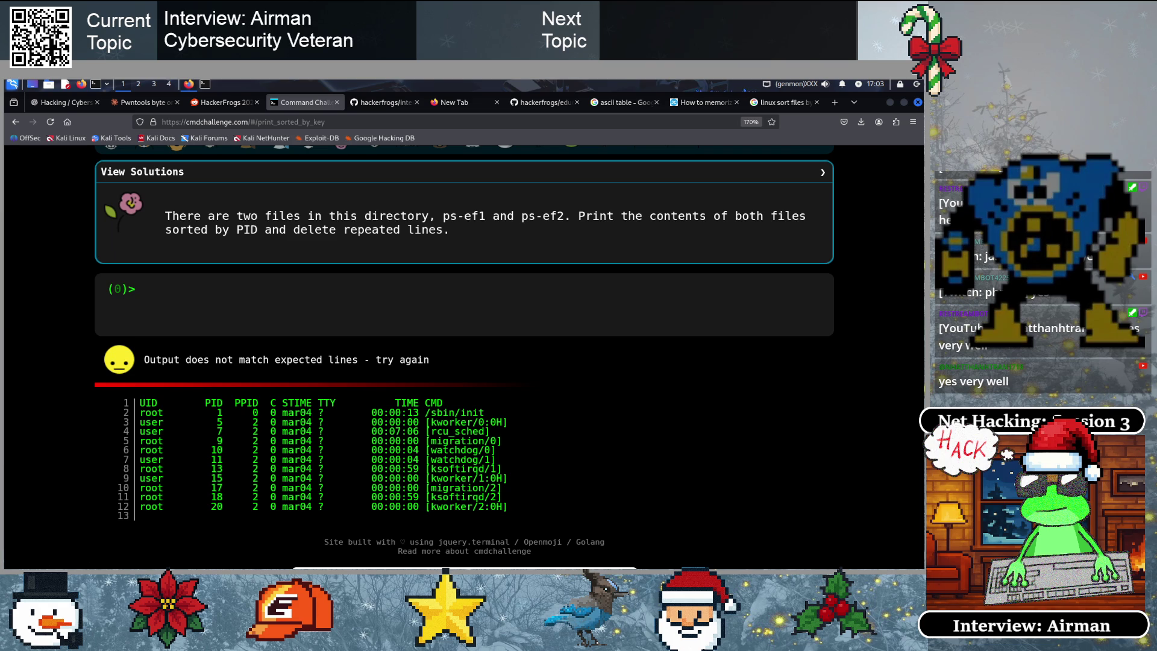
scroll(98, 420, up, 4)
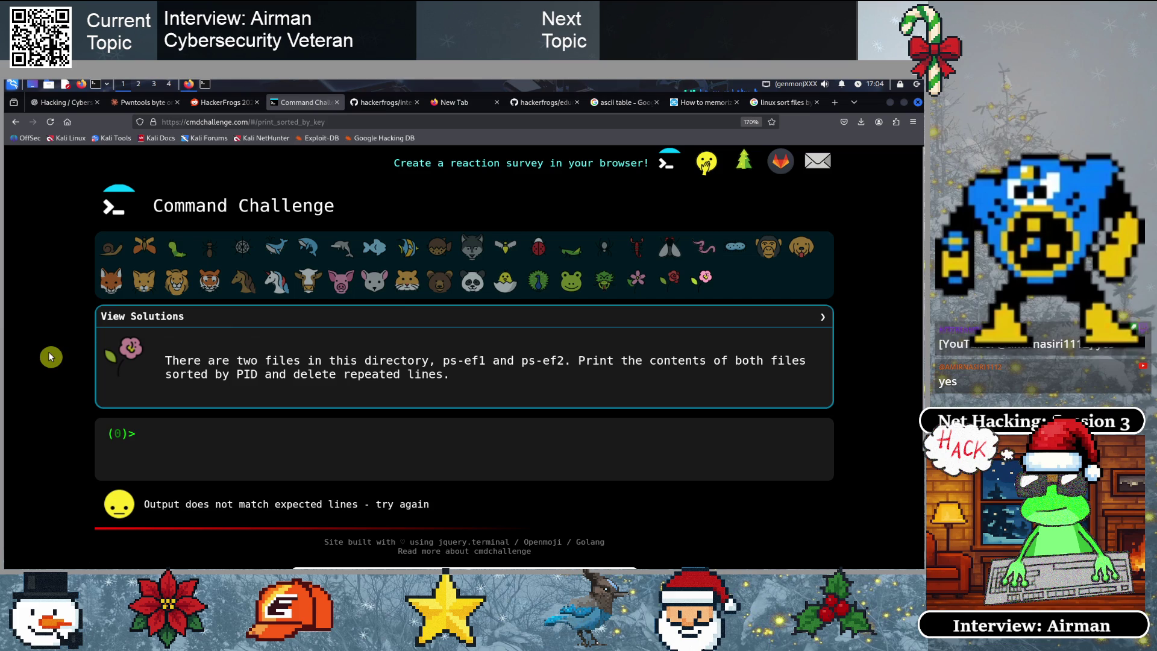
click(535, 105)
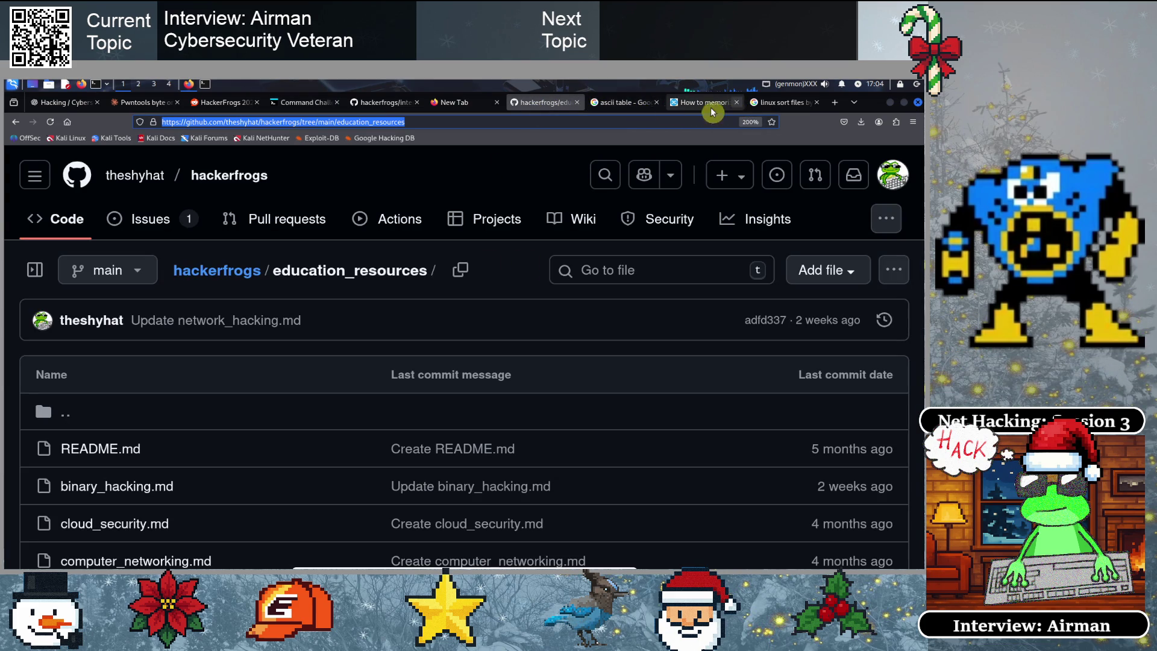
Open the hackerfrogs interviews/02_airman.md page and select its full URL in the address bar.
click(385, 104)
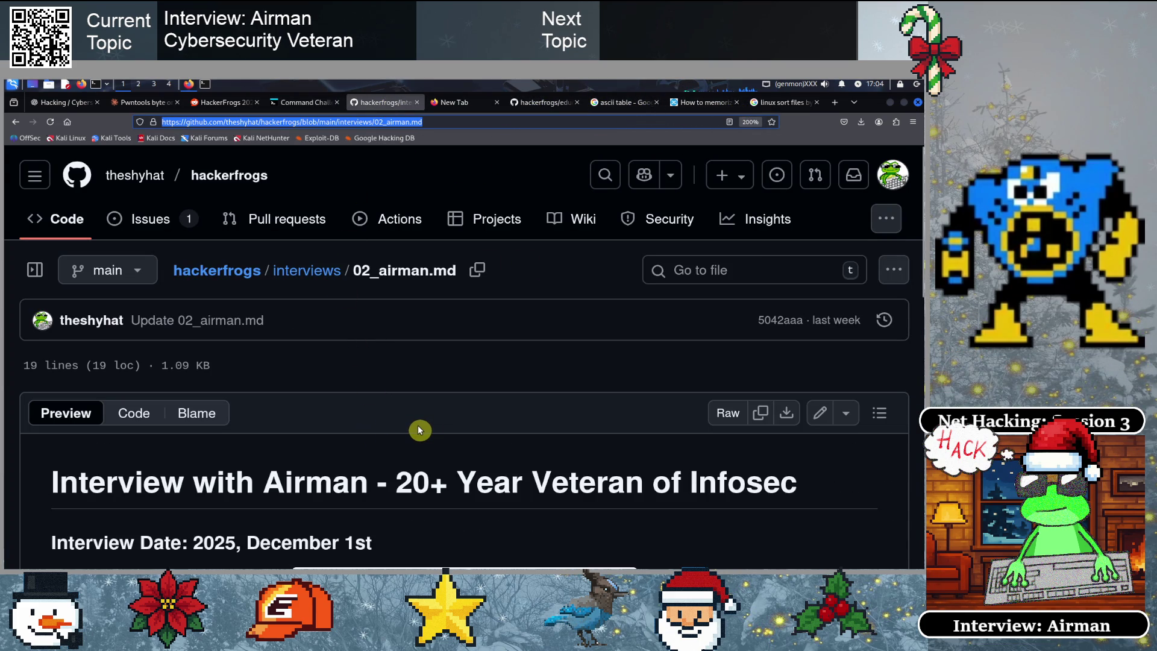
scroll(385, 410, down, 2)
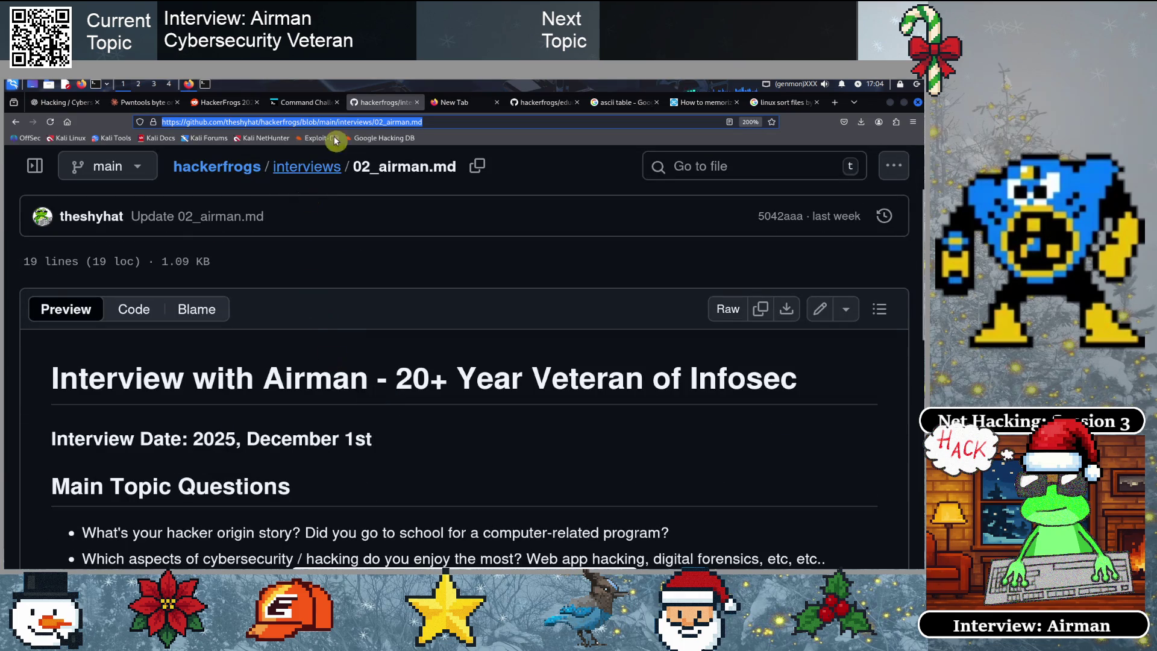
double_click(354, 122)
click(355, 122)
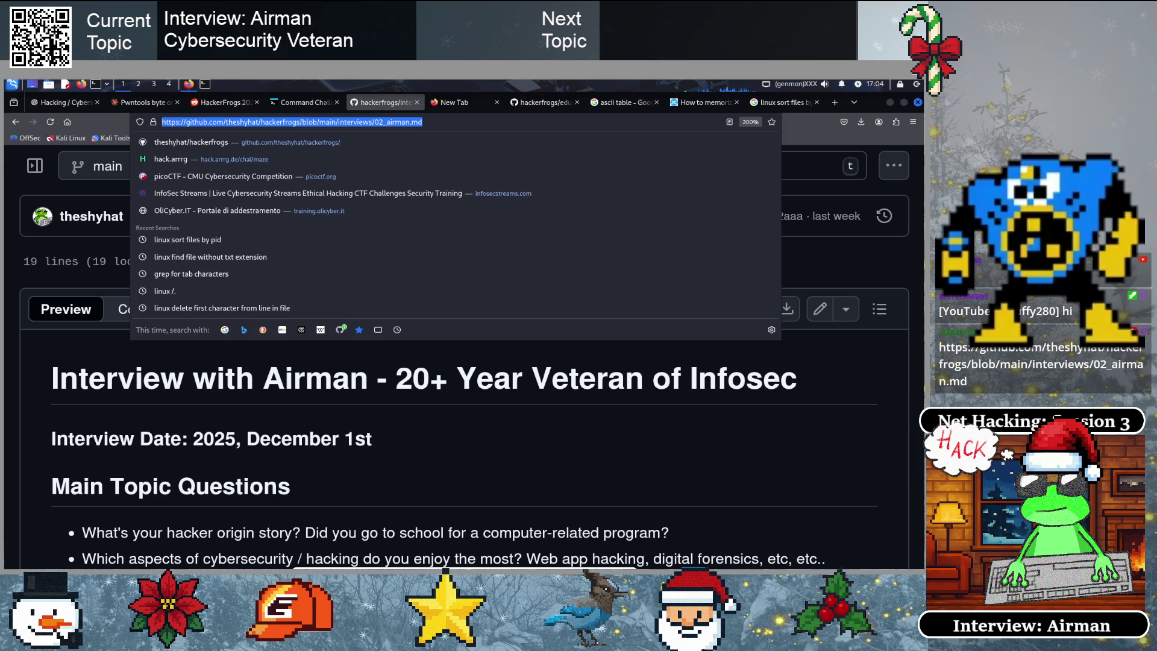
Close the address suggestions and scroll down to the Airman interview's Main Topic Questions.
click(10, 384)
scroll(10, 383, down, 2)
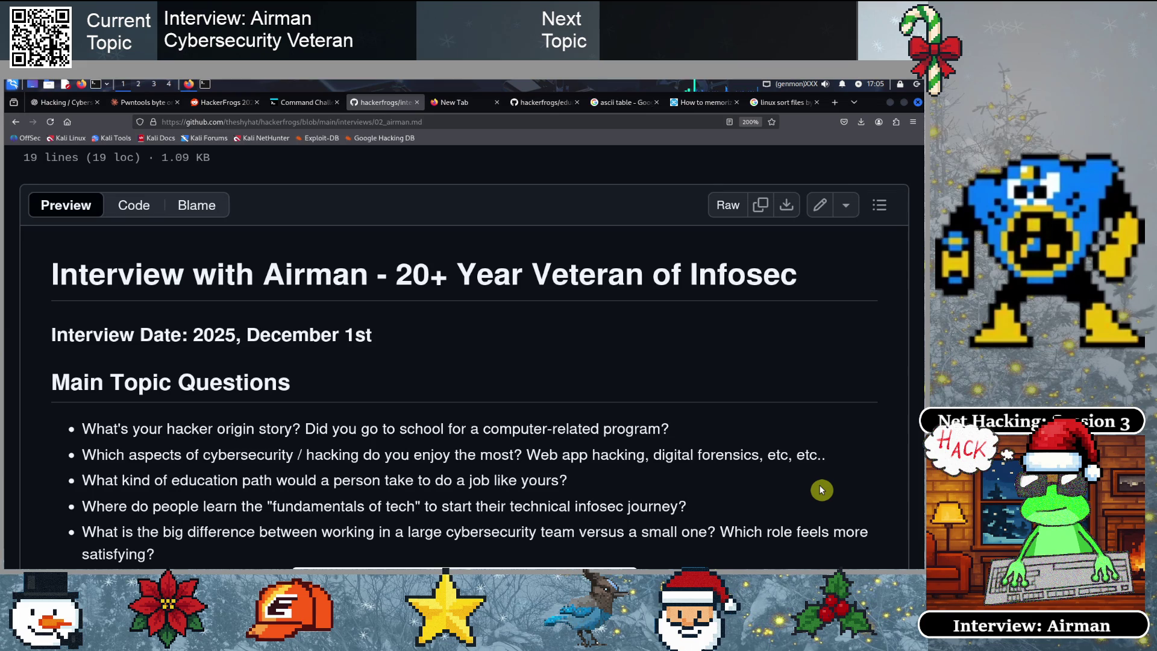
click(819, 203)
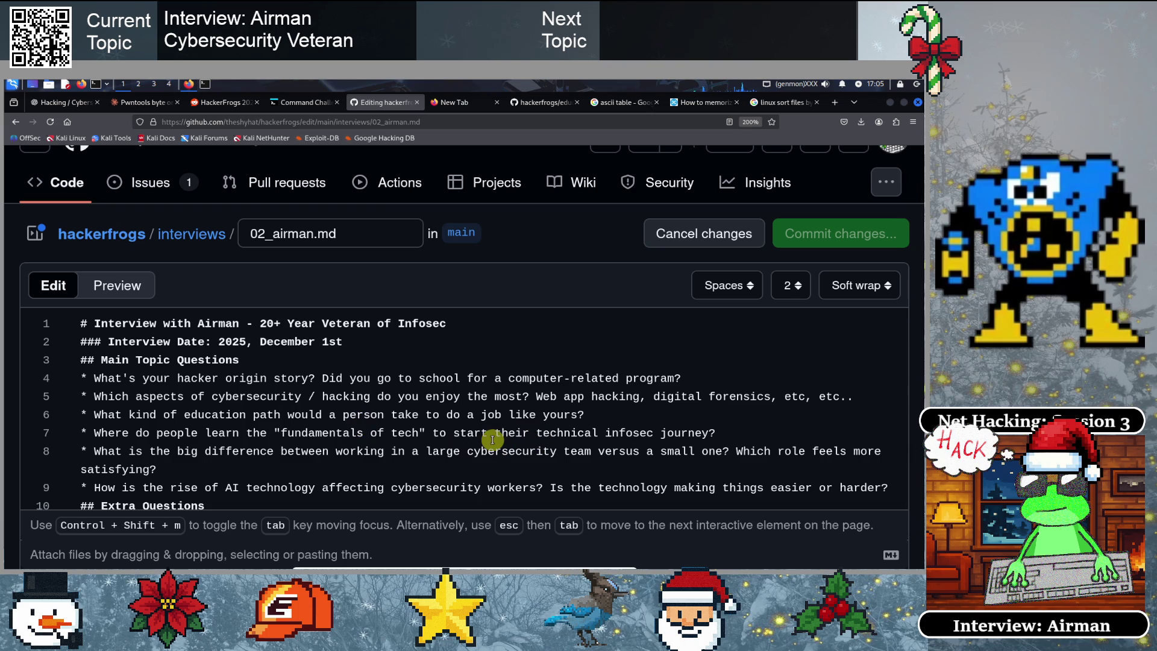
key(ctrl+plus)
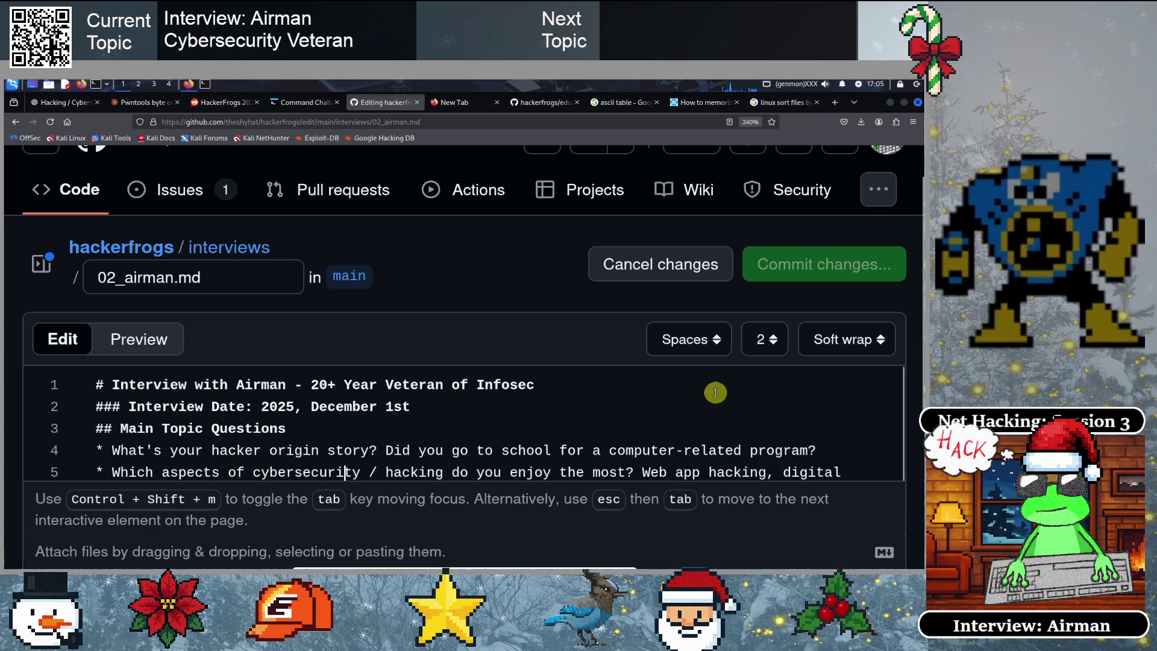
scroll(7, 314, down, 2)
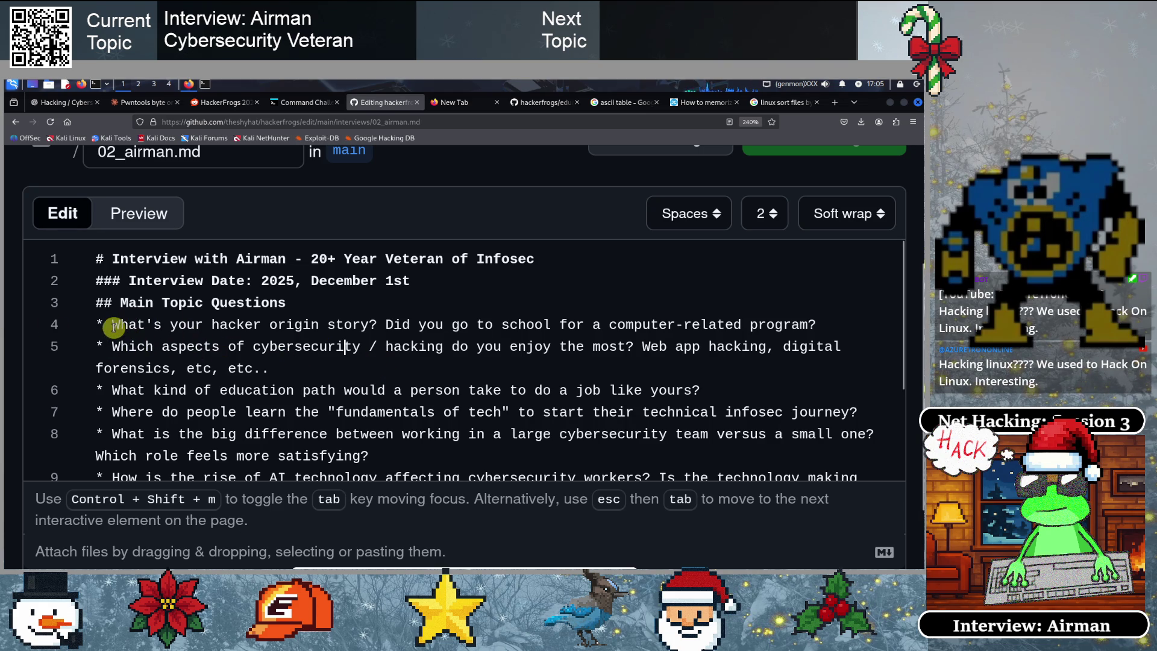
drag(110, 324, 831, 324)
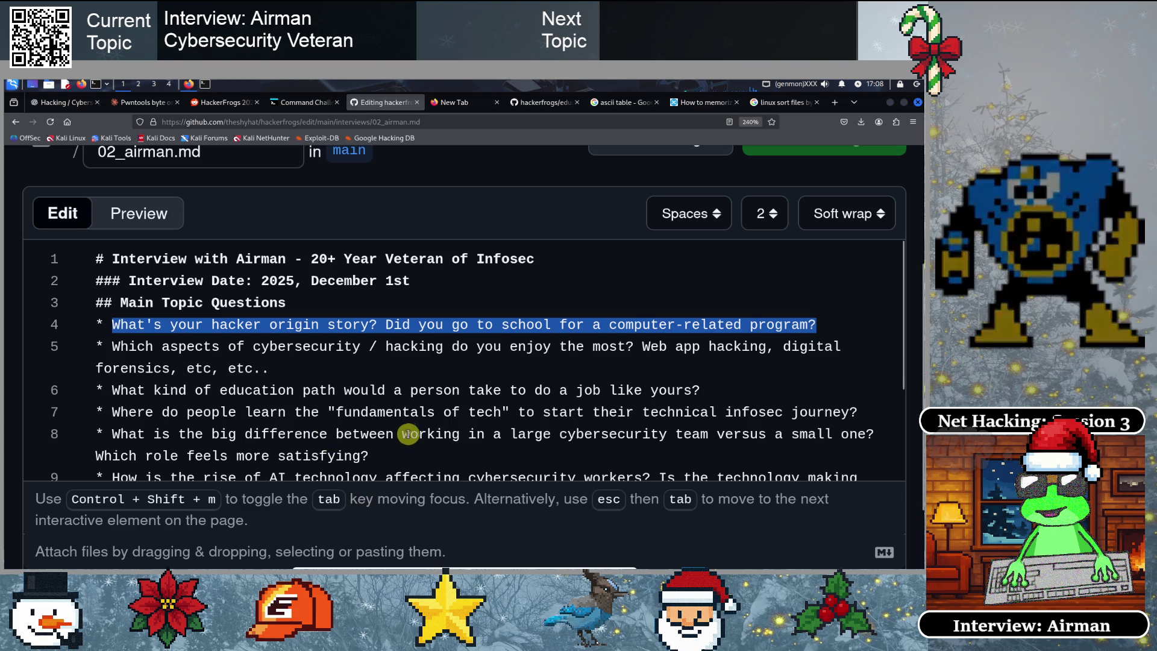
click(388, 433)
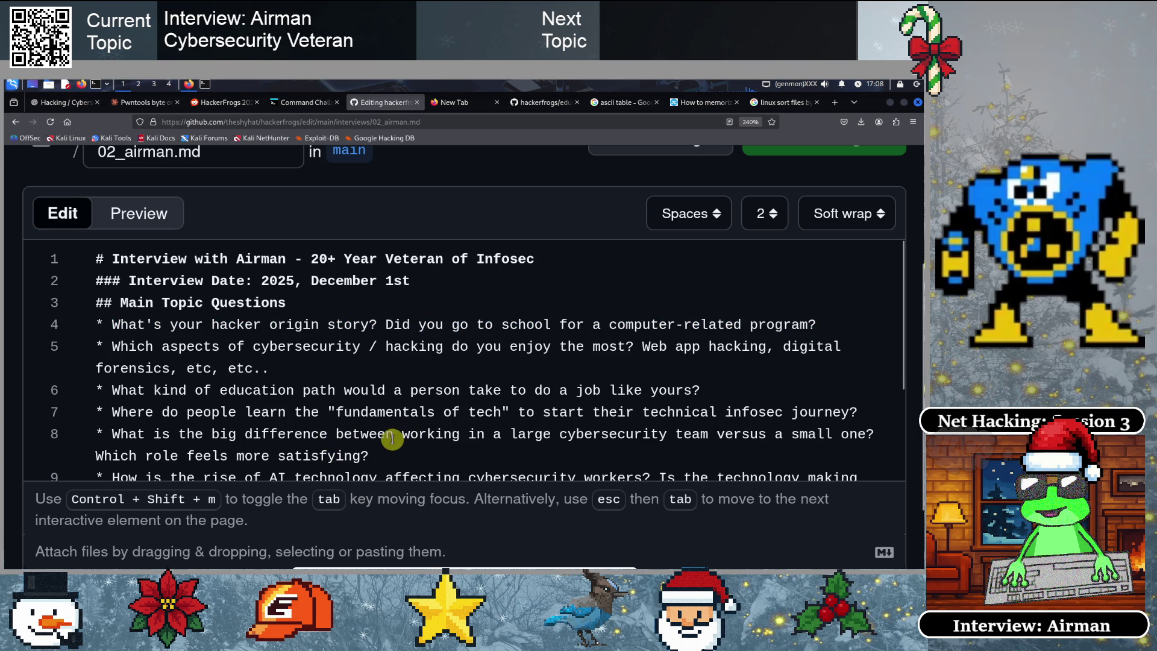
click(404, 415)
key(ctrl+minus)
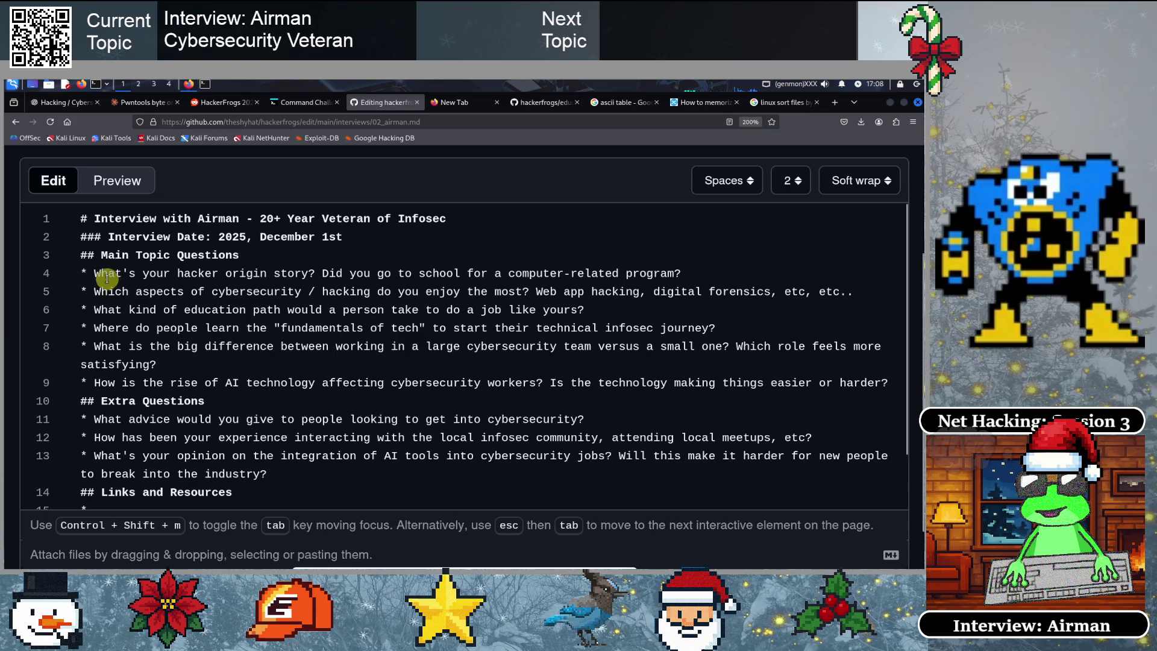
drag(94, 274, 694, 272)
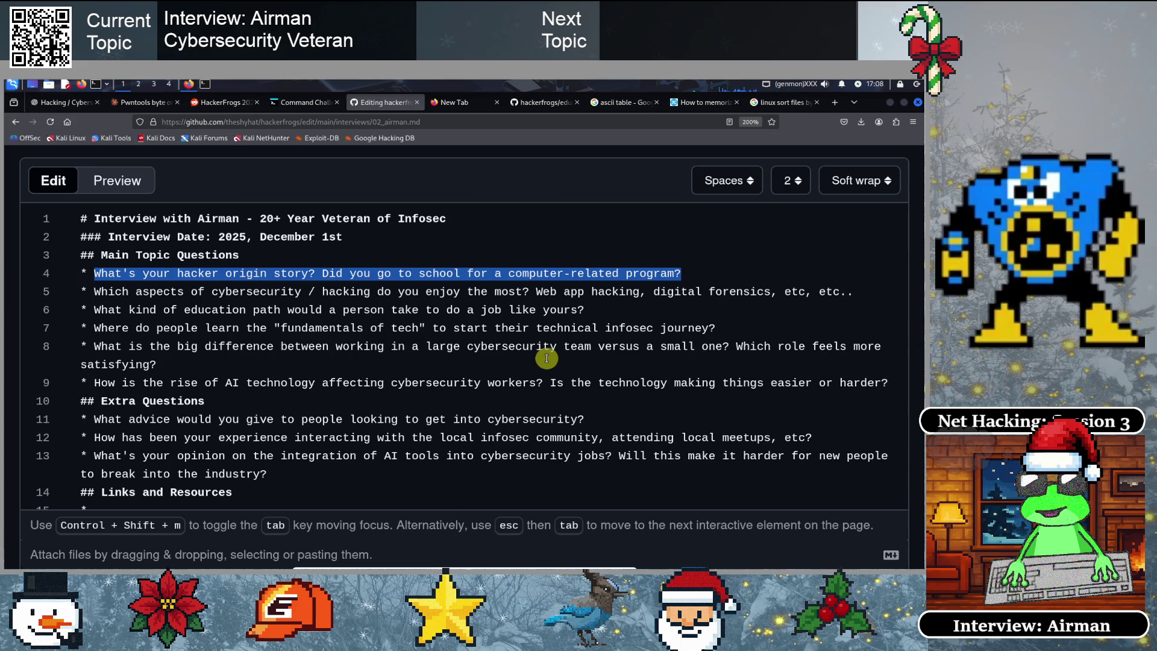
key(ctrl+plus)
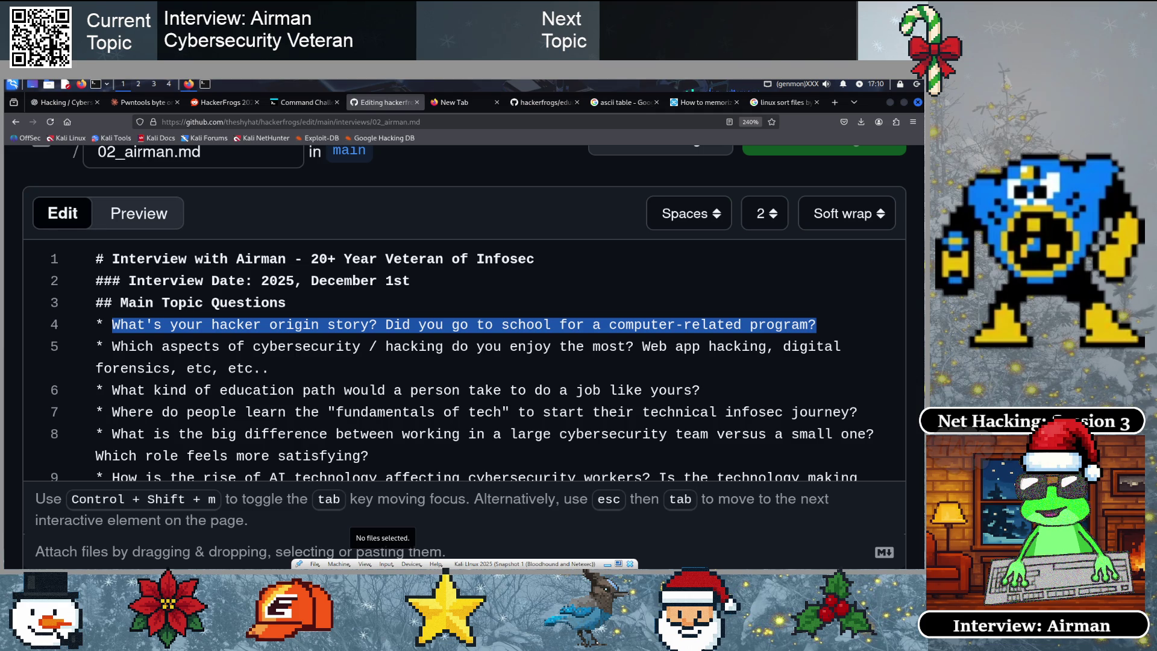
Copy line 5's question asking which cybersecurity areas, like web app hacking or forensics, they enjoy.
click(221, 369)
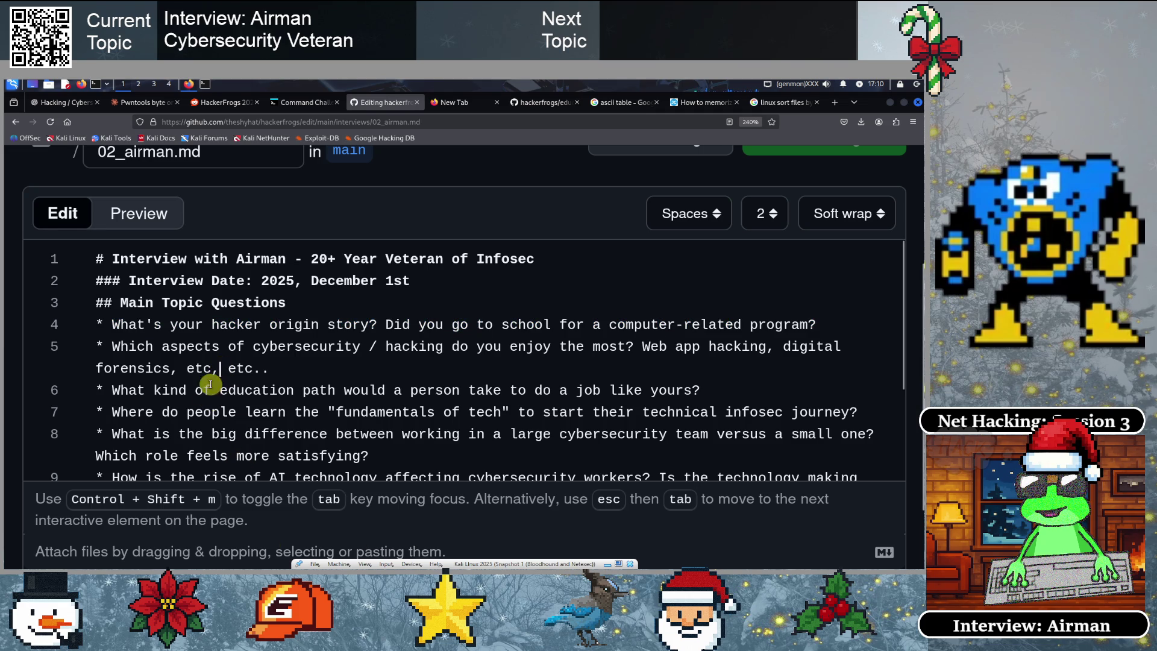
drag(112, 346, 268, 365)
right_click(254, 368)
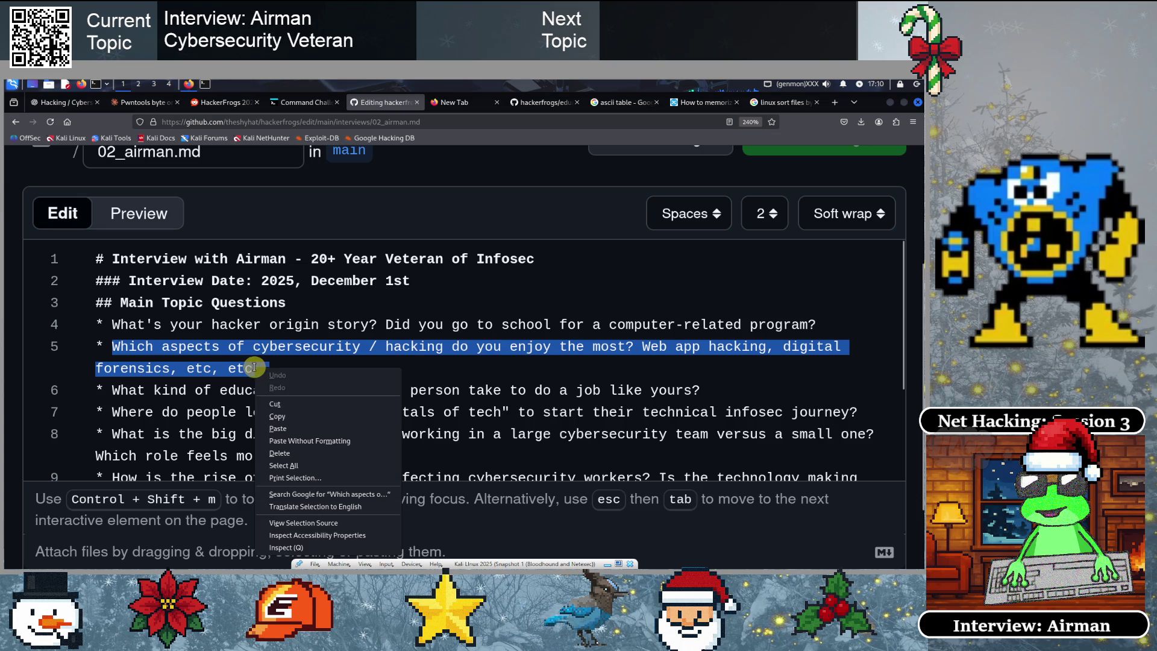
click(291, 415)
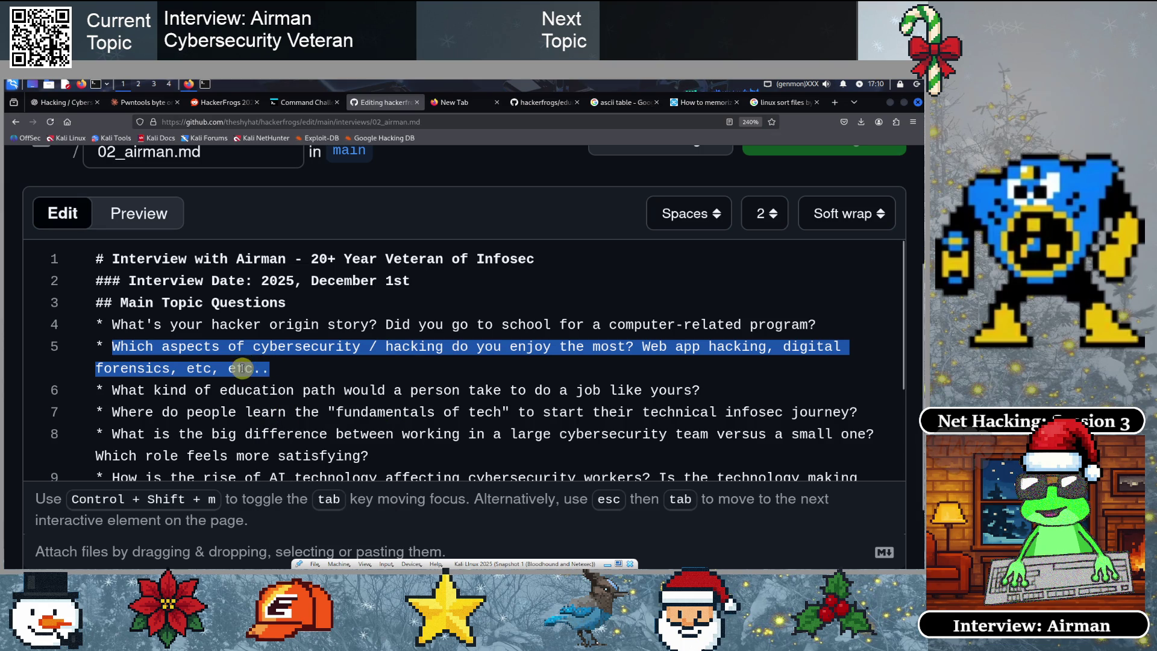
click(242, 369)
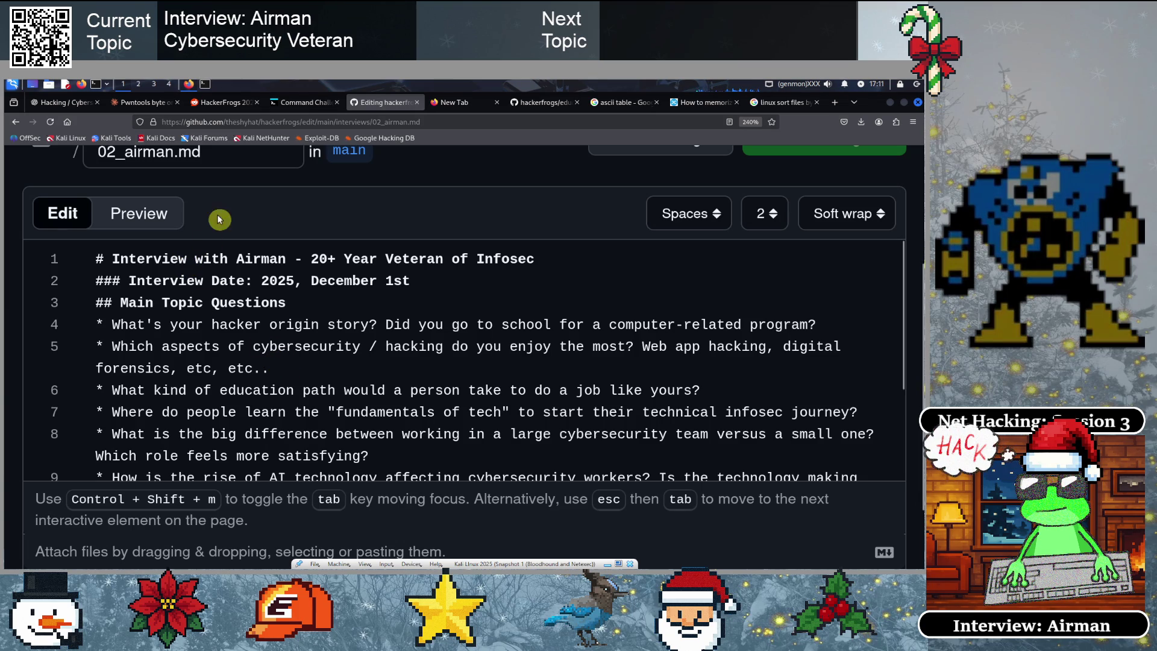
Paste the cybersecurity-aspects question into test.txt below the notes, removing its leading indent.
click(205, 85)
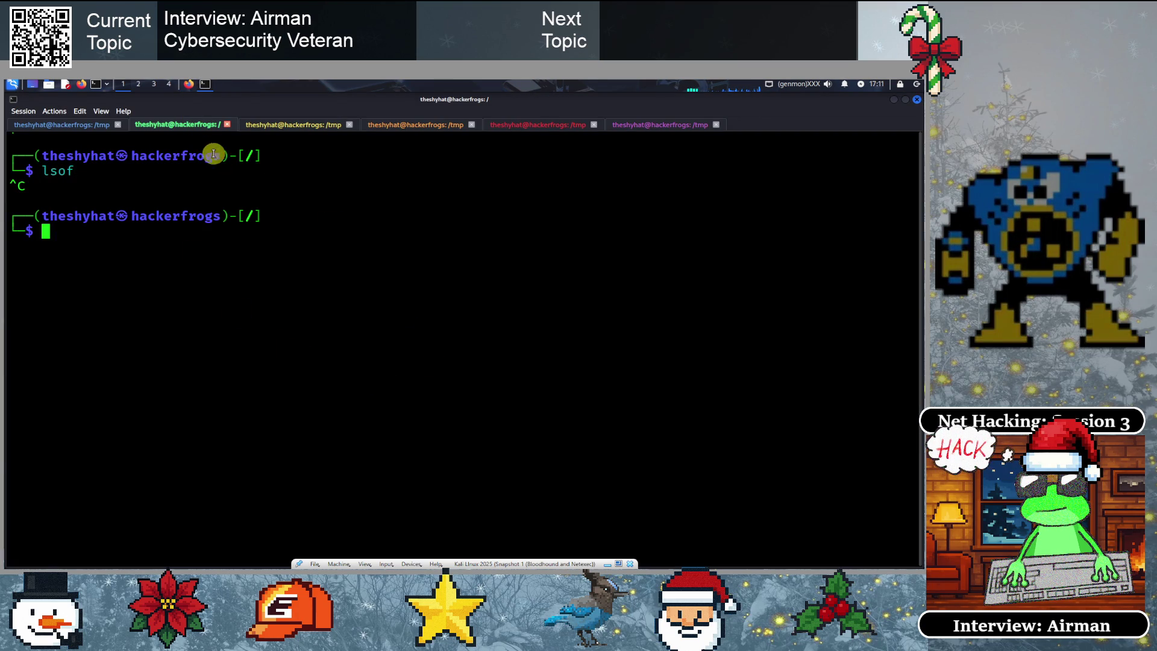
click(85, 124)
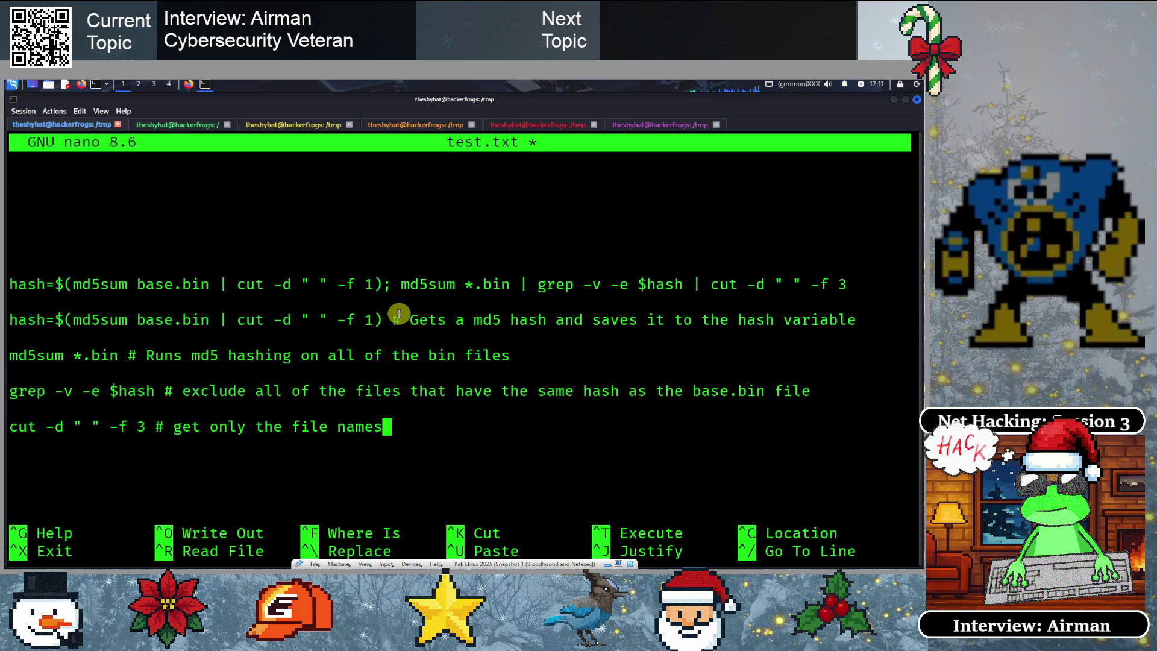
key(Return)
key(Return)
key(Return)
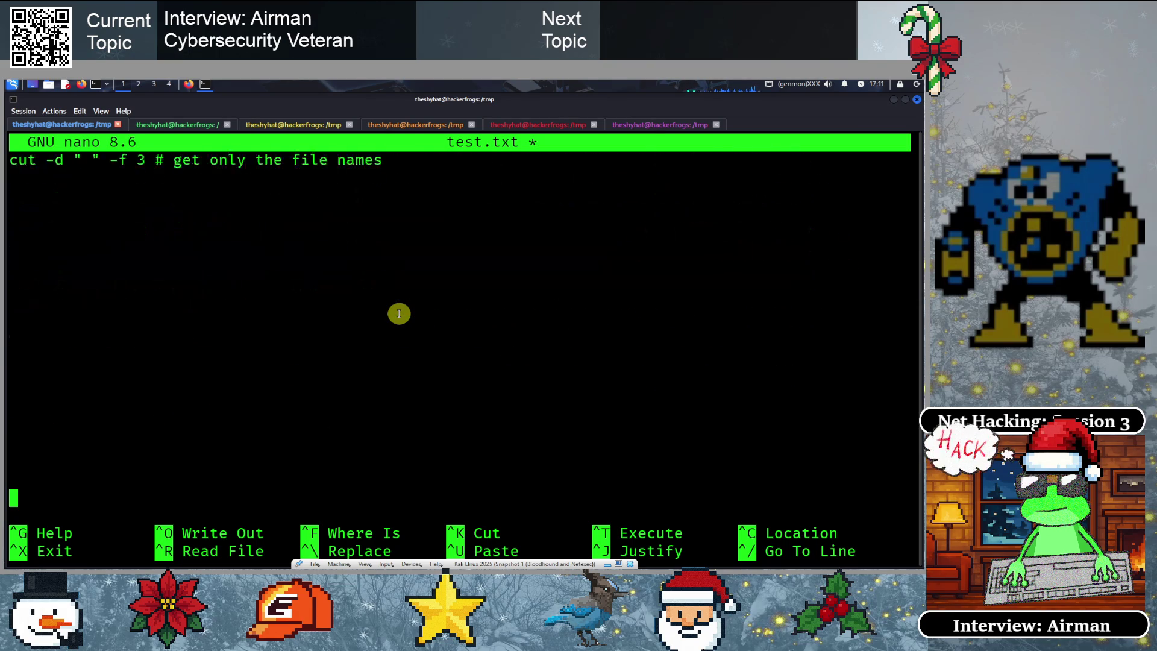
key(Up)
key(Up)
key(Up)
key(Right)
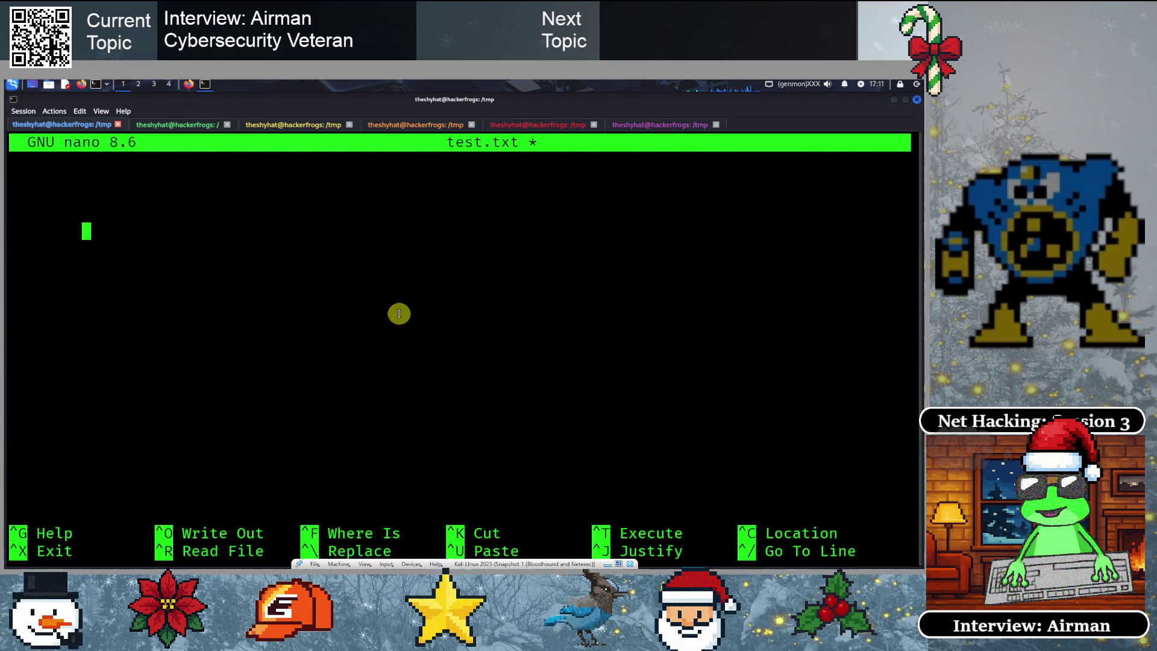
key(End)
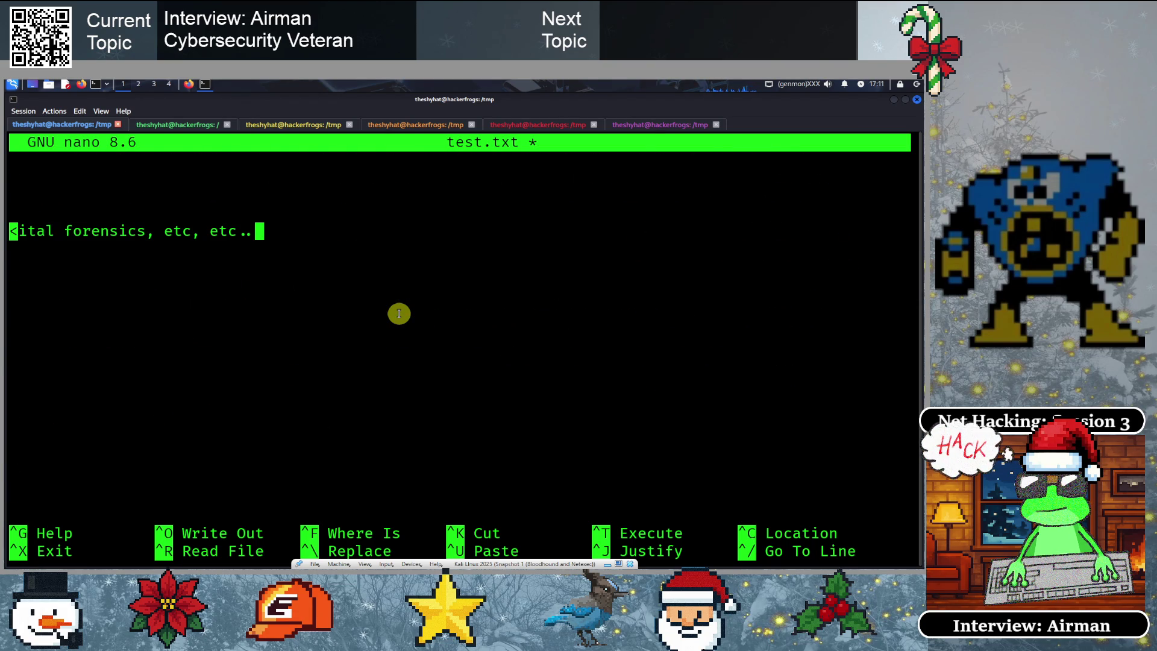
key(Home)
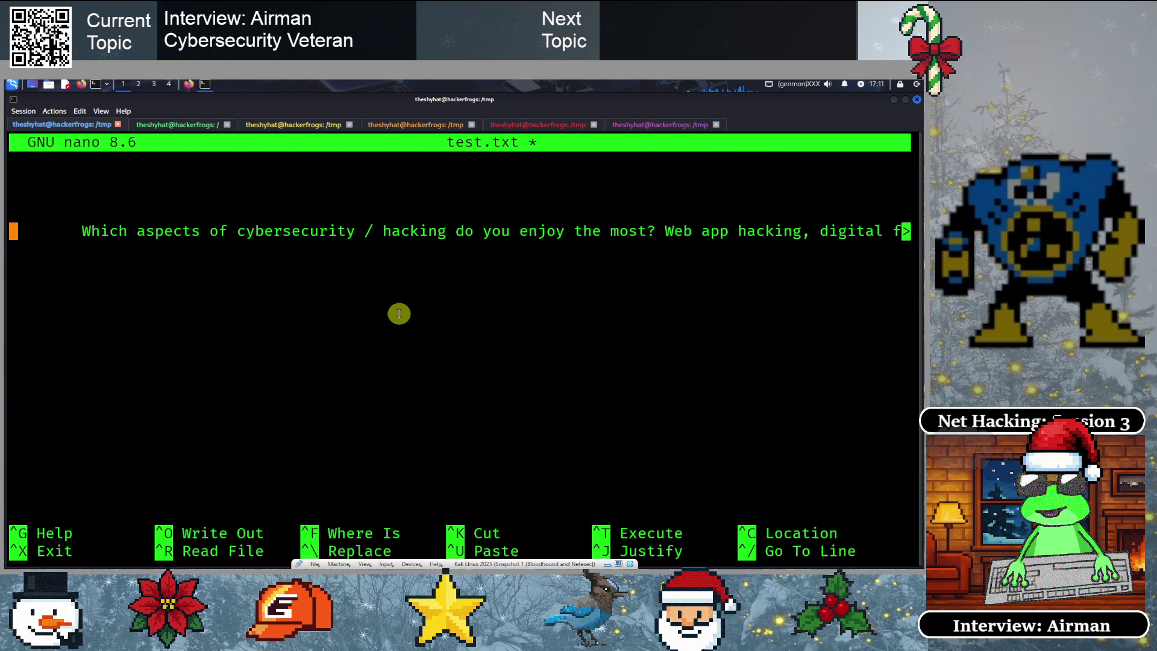
key(Delete)
key(Down)
key(Down)
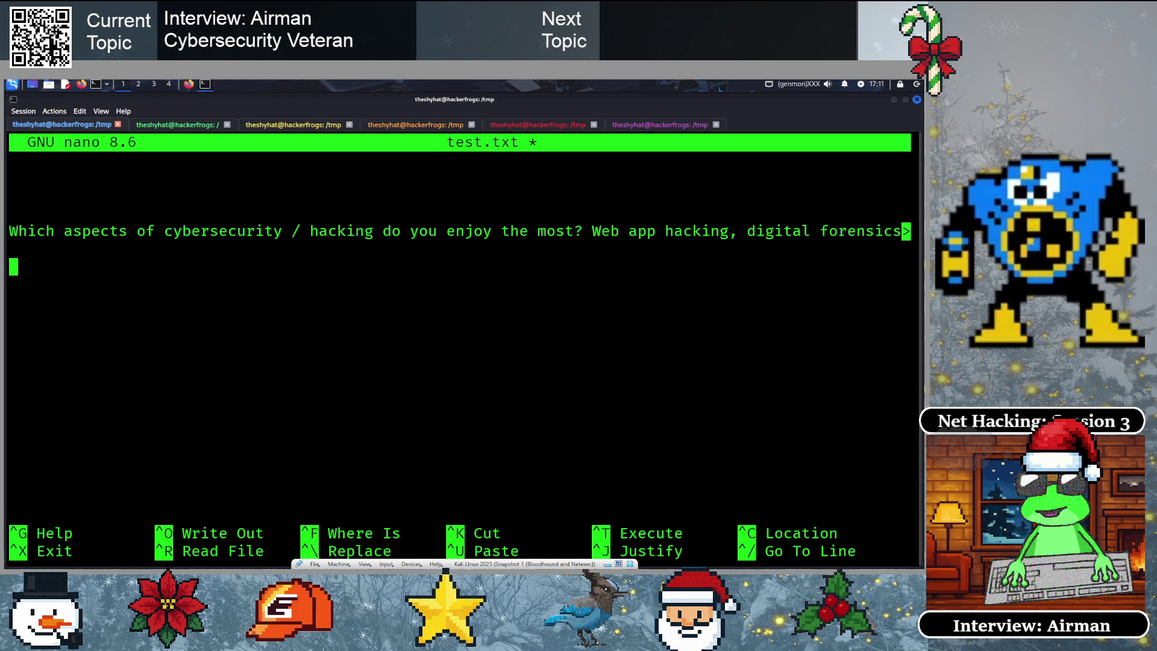
Type the note 'AppSec, CloudSec, Dev Tooling CI/CD Pipelines, Working on Product Teams' in test.txt.
text(A)
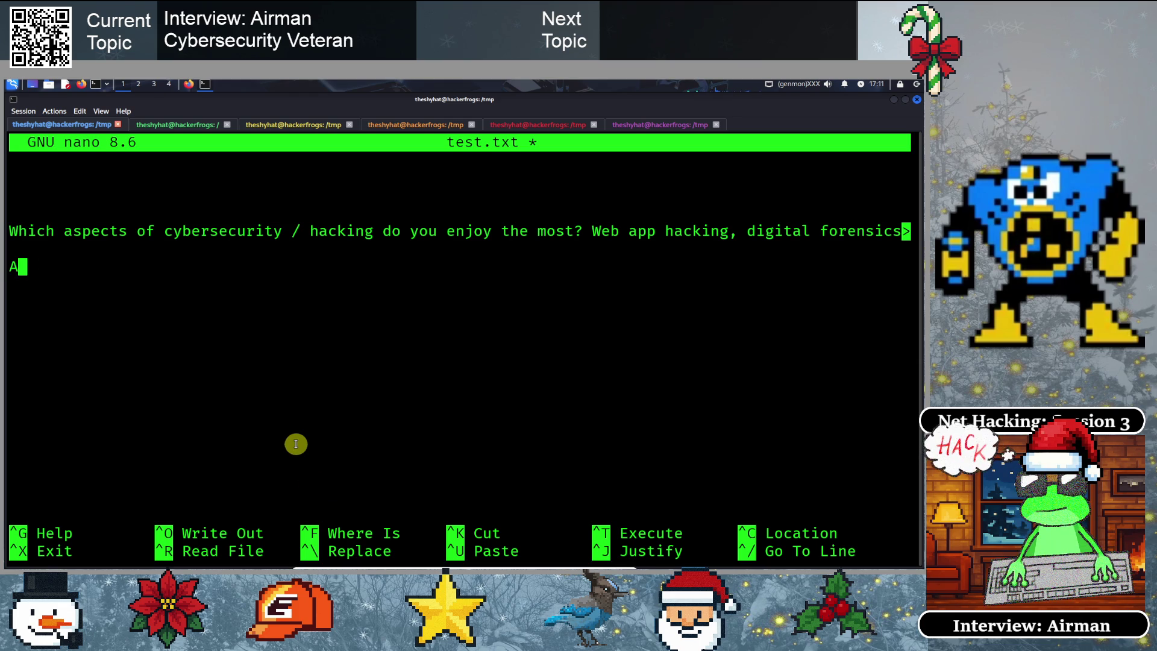
text(ppSec, )
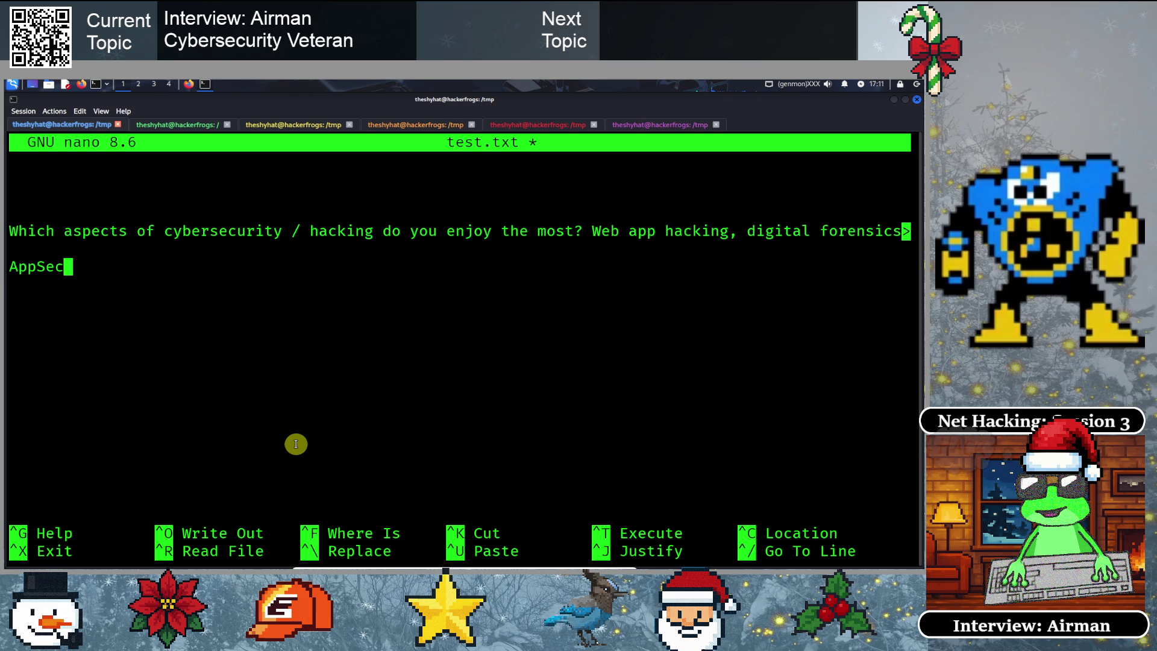
text(CloudSec)
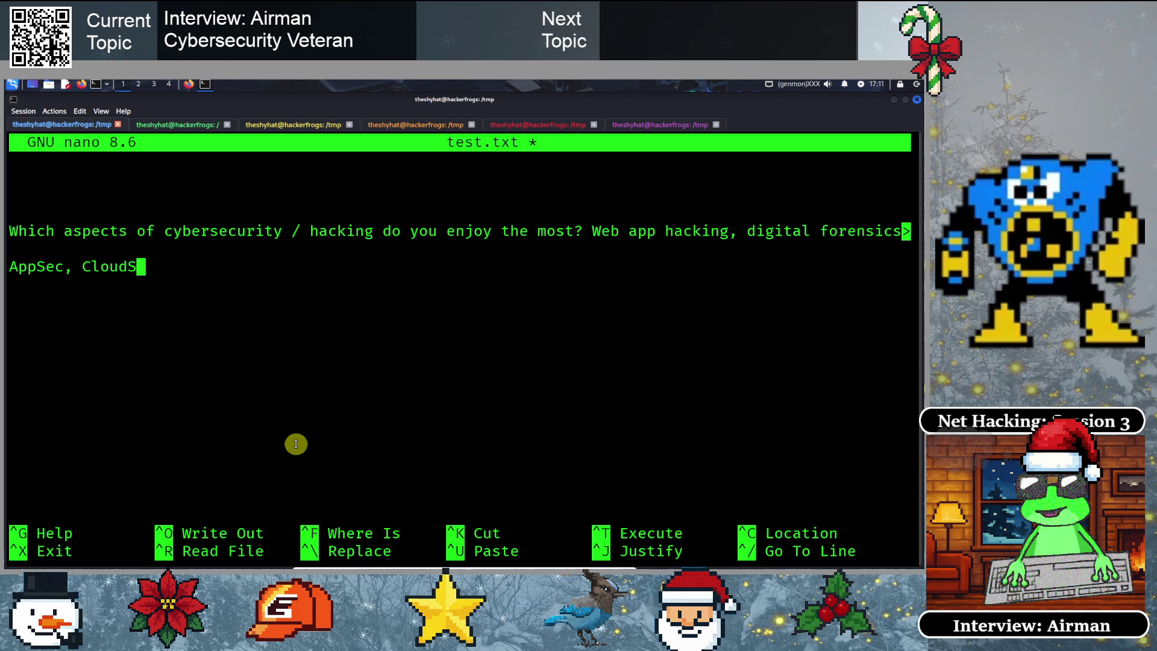
text(, Dev )
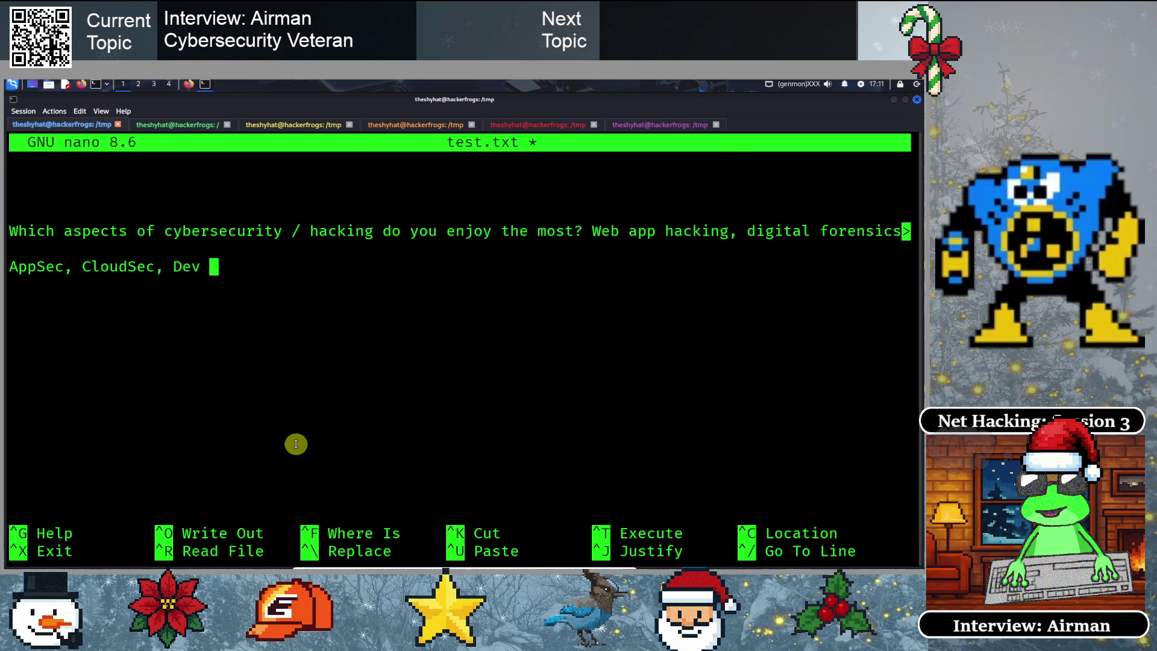
text(Tooling CI)
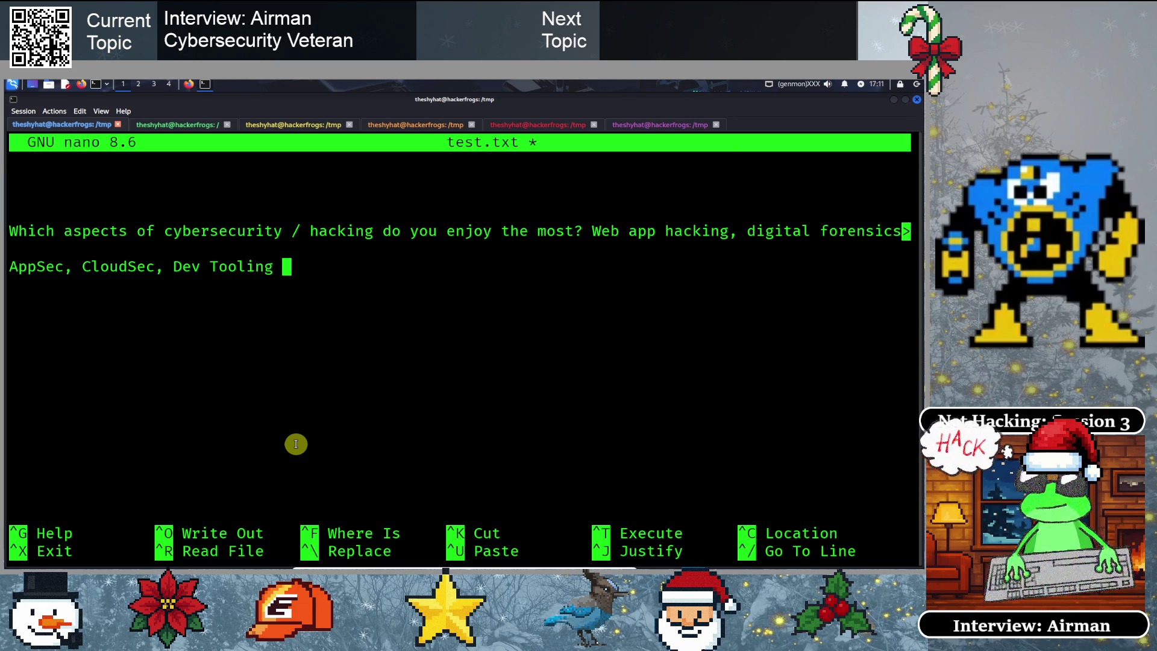
text(/CD Pi)
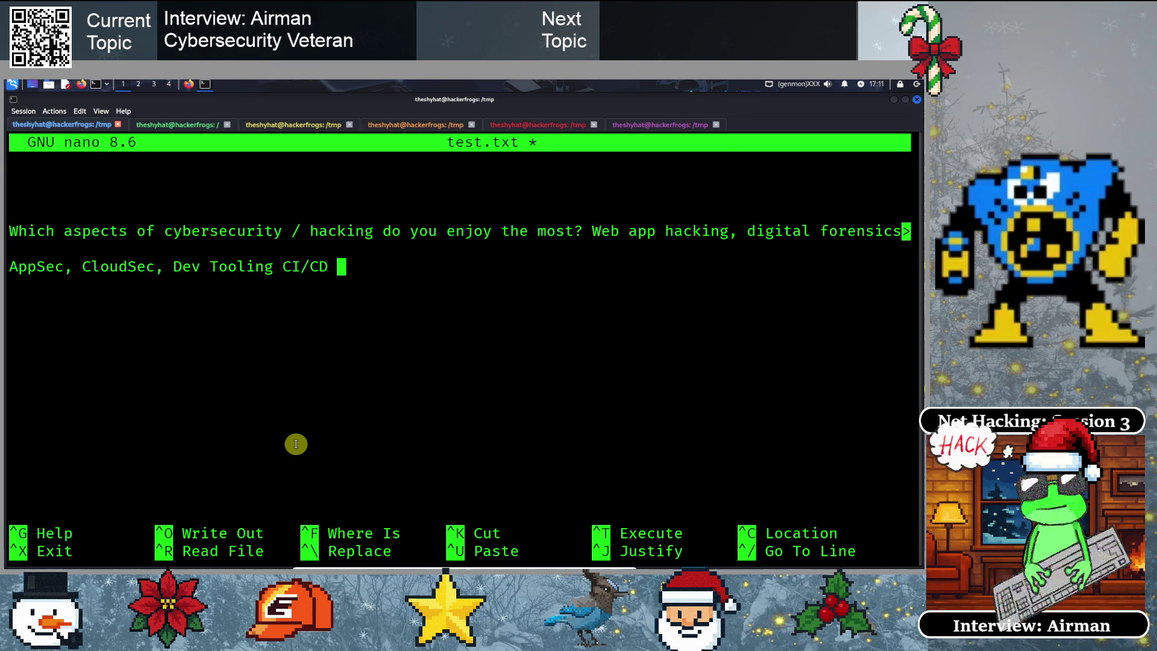
text(pelines)
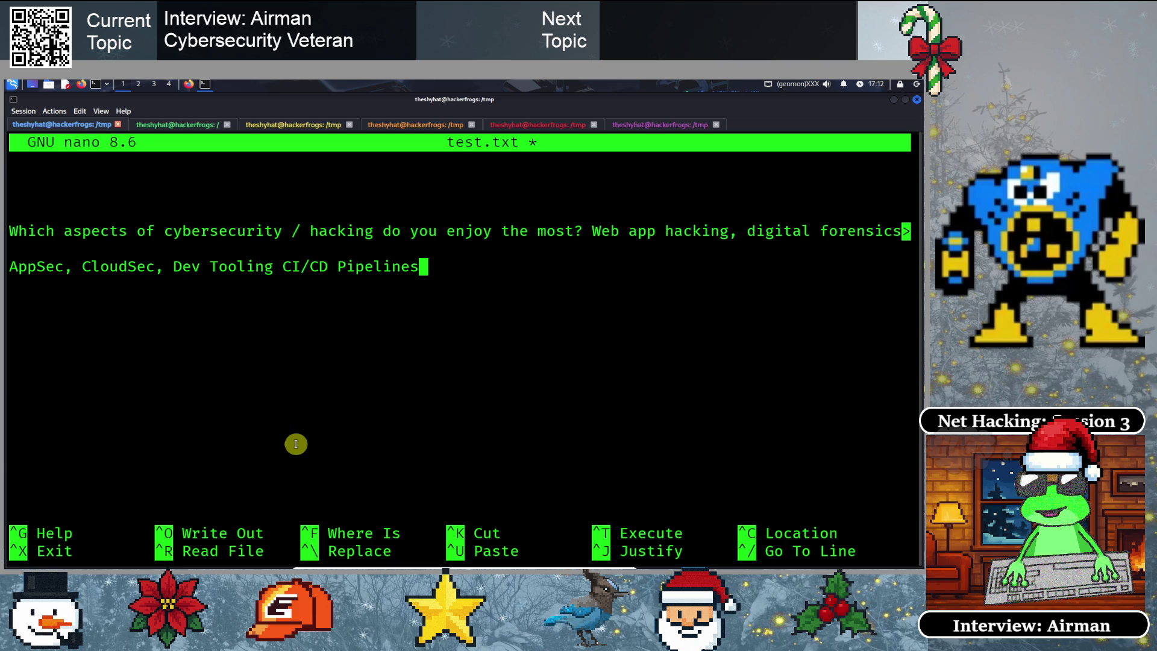
text(, WOrk)
key(BackSpace)
key(BackSpace)
key(BackSpace)
text(orking on )
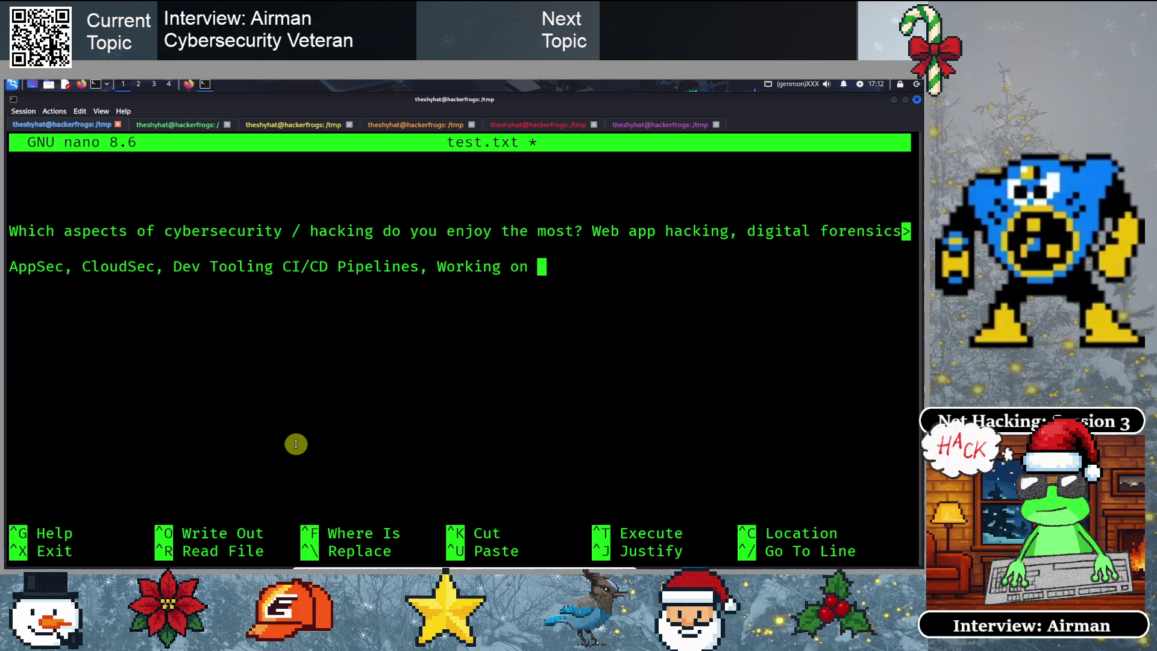
text(Product Teams)
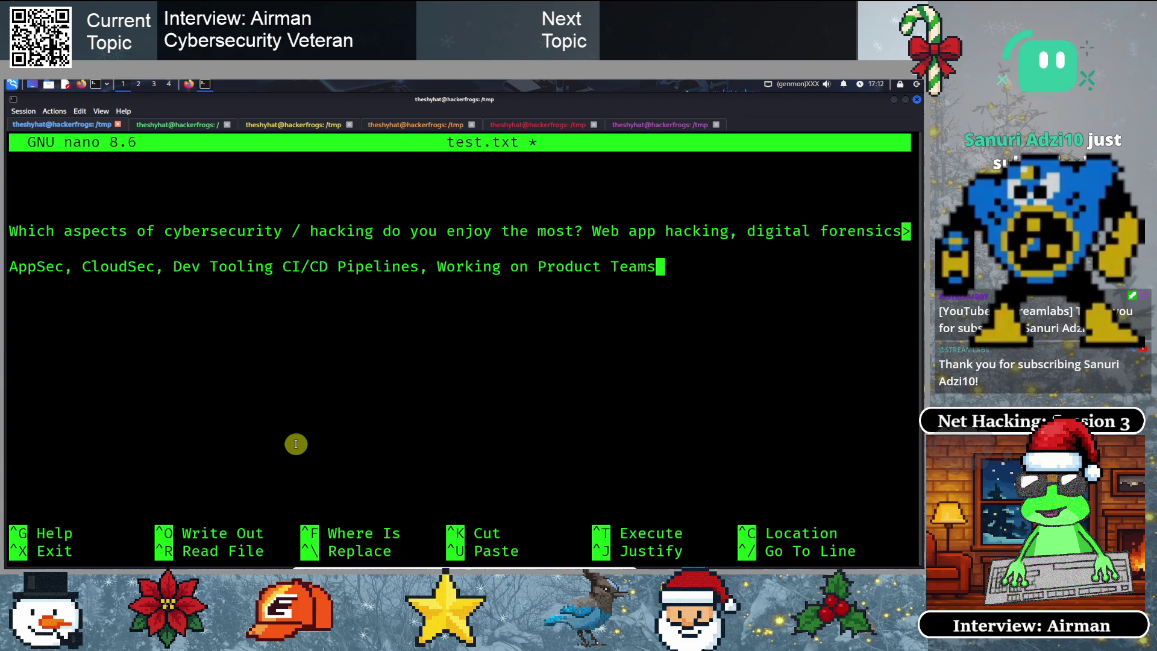
key(Return)
key(Return)
key(Return)
key(Return)
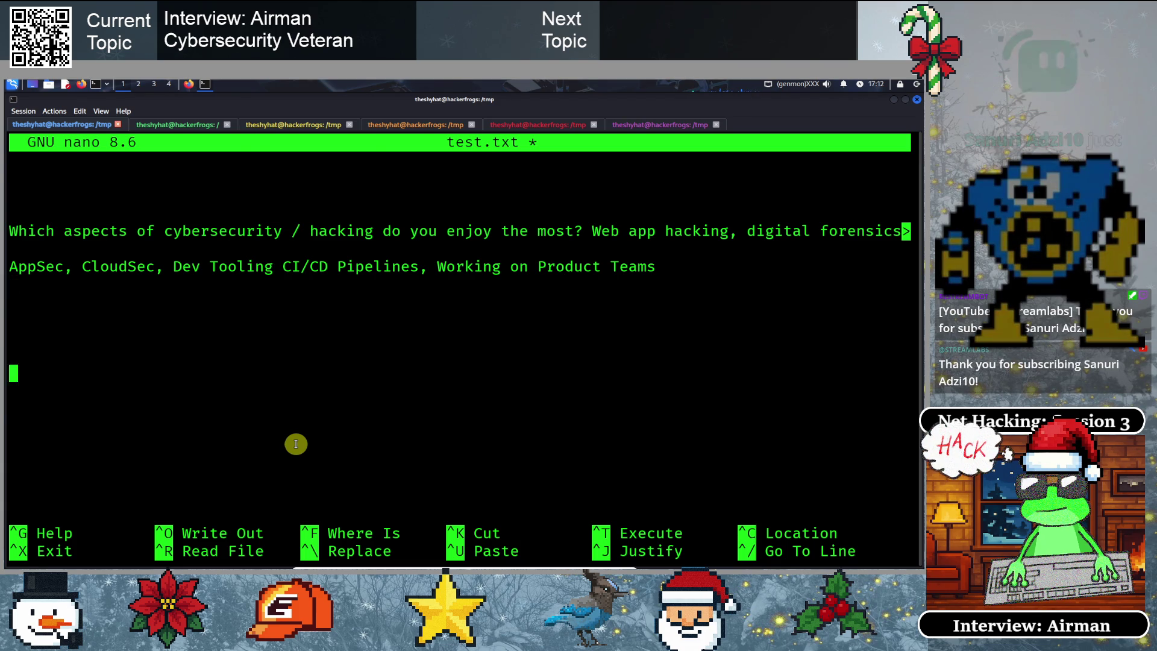
key(Return)
key(Return)
key(Return)
key(BackSpace)
key(BackSpace)
key(BackSpace)
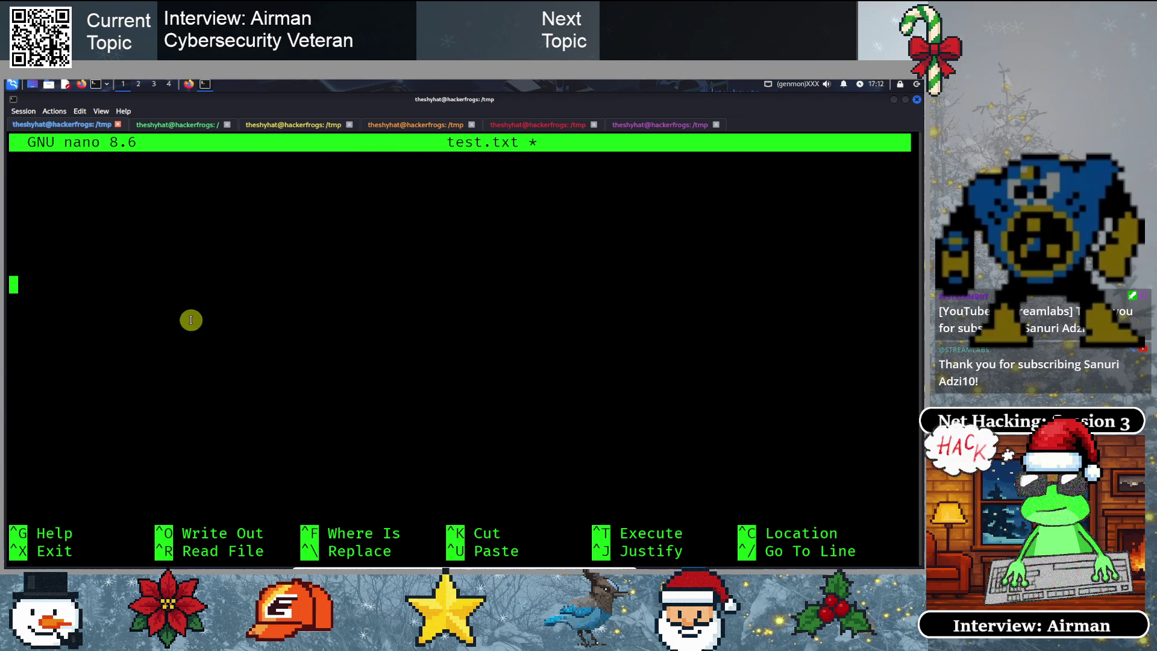
Copy line 6's question about which education path leads to a job like Airman's.
click(189, 84)
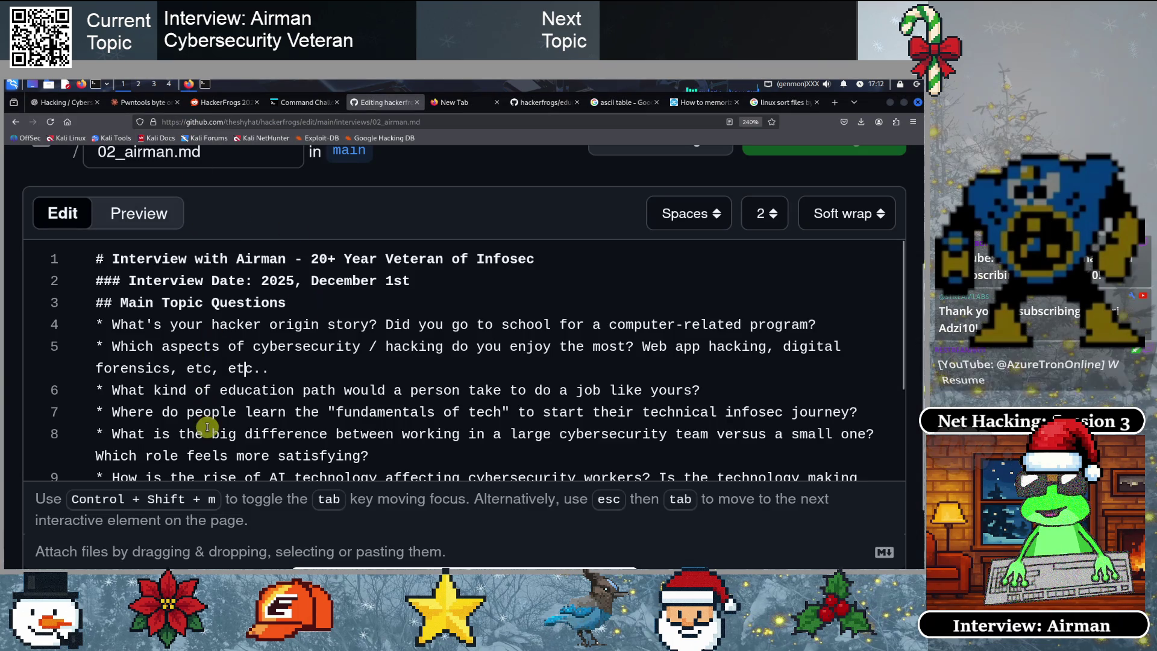
drag(113, 389, 690, 390)
right_click(690, 391)
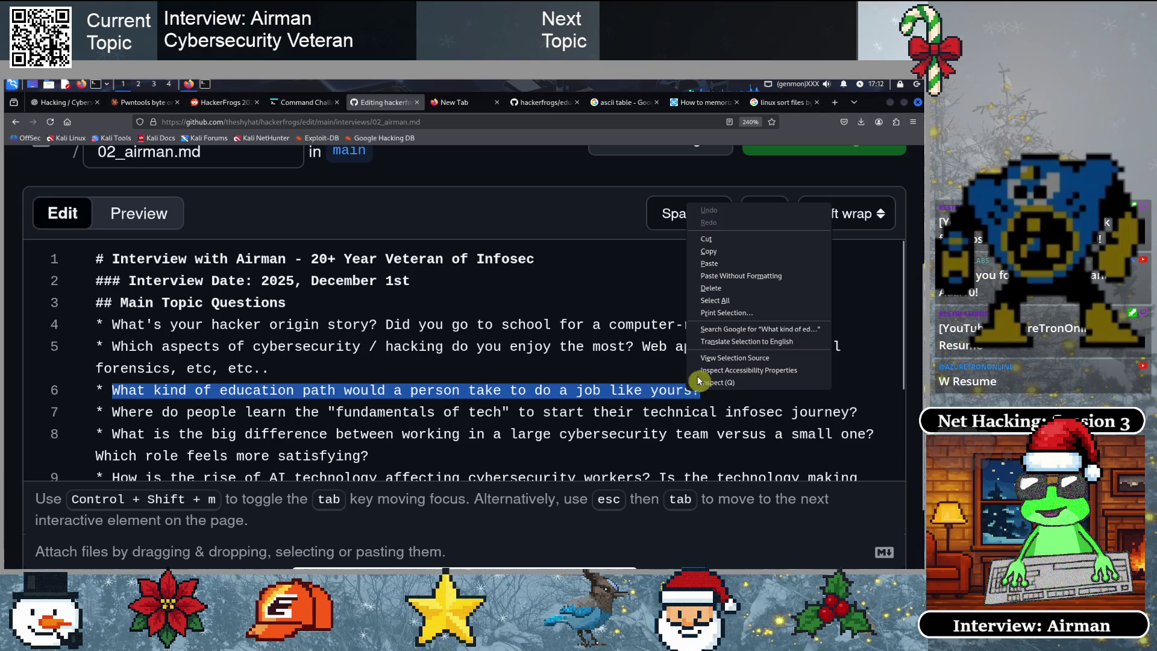
click(710, 259)
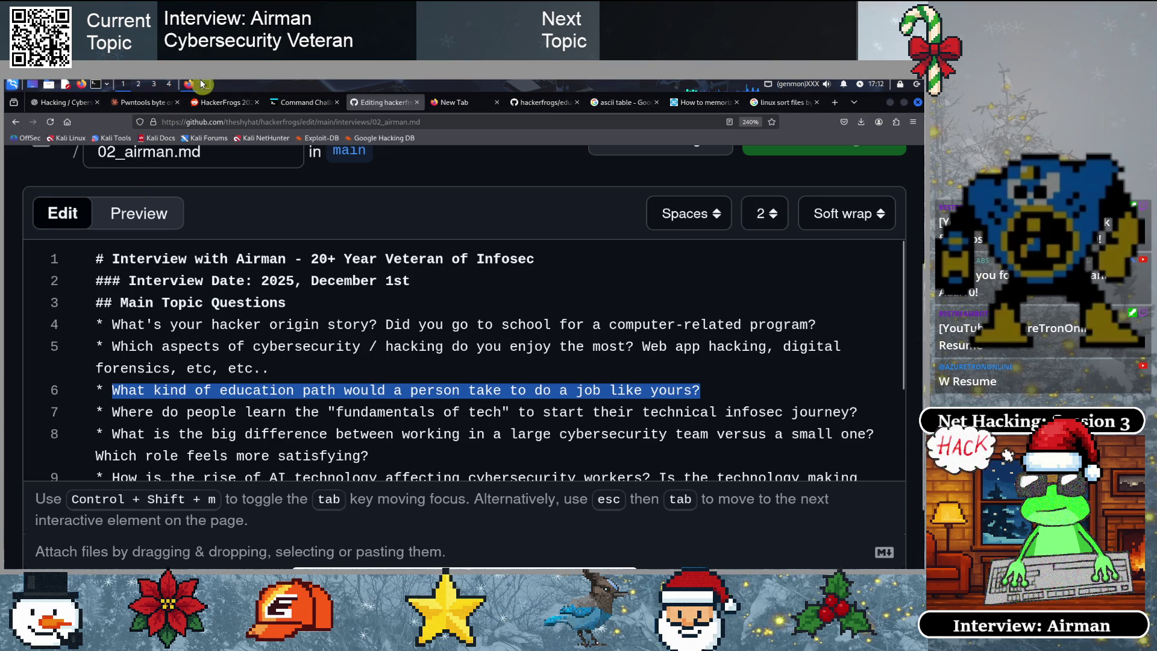
Paste the education-path question into test.txt and start a '-' answer line beneath it.
click(205, 84)
key(ctrl+shift+v)
key(Return)
key(Return)
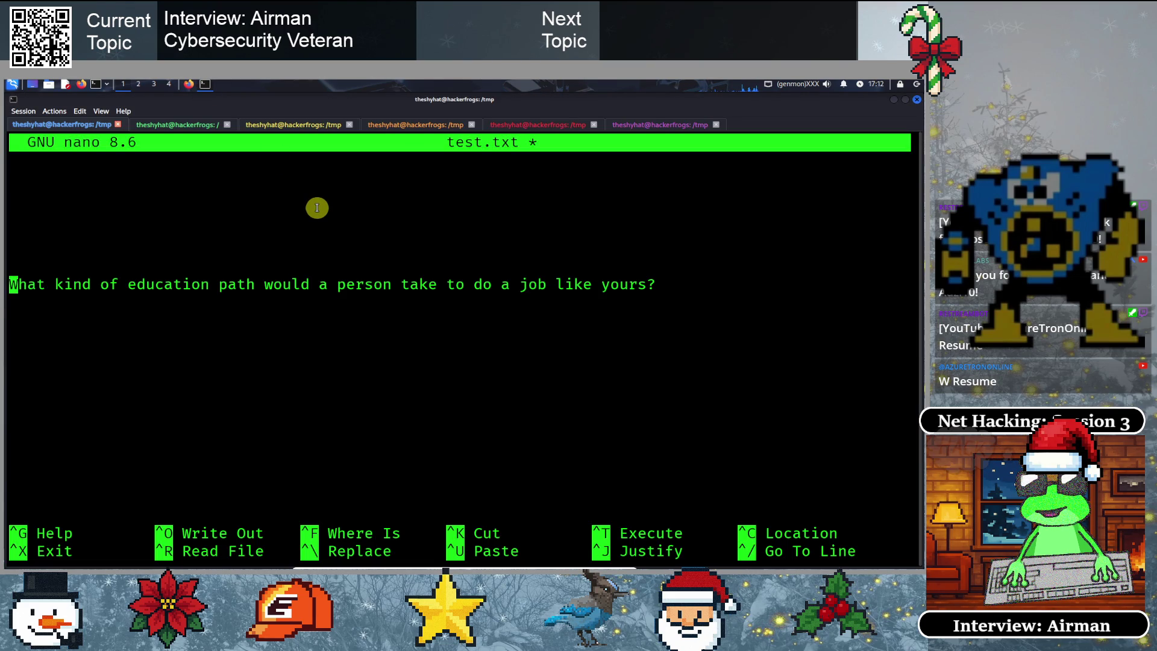
key(Return)
key(Return)
key(Return)
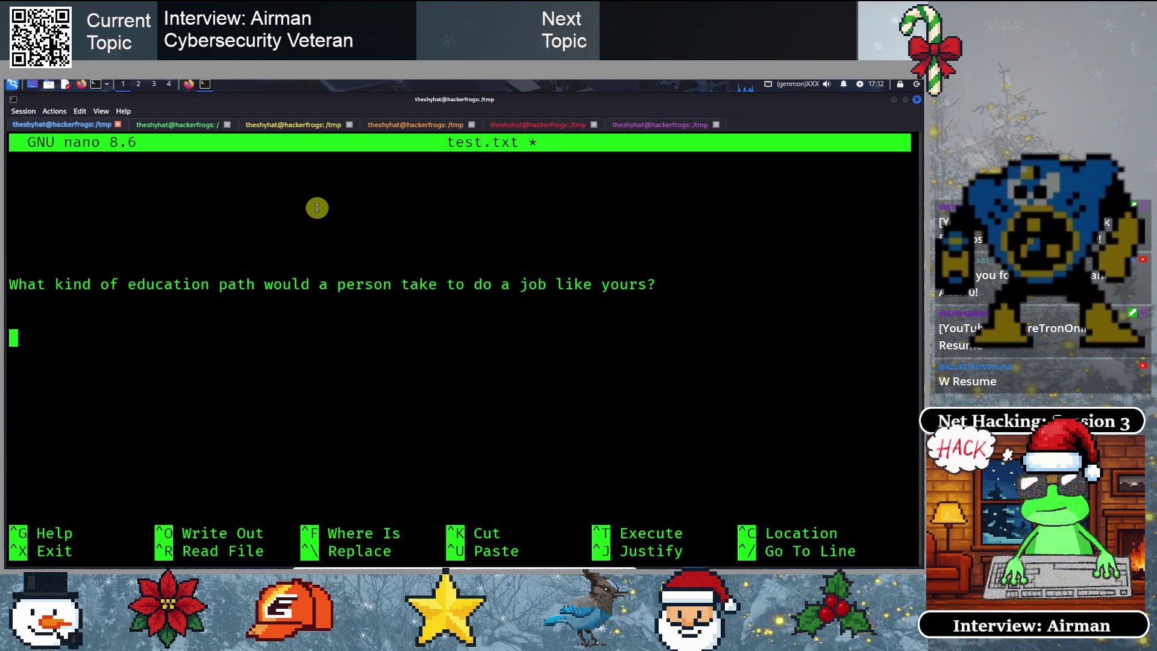
key(BackSpace)
key(BackSpace)
key(BackSpace)
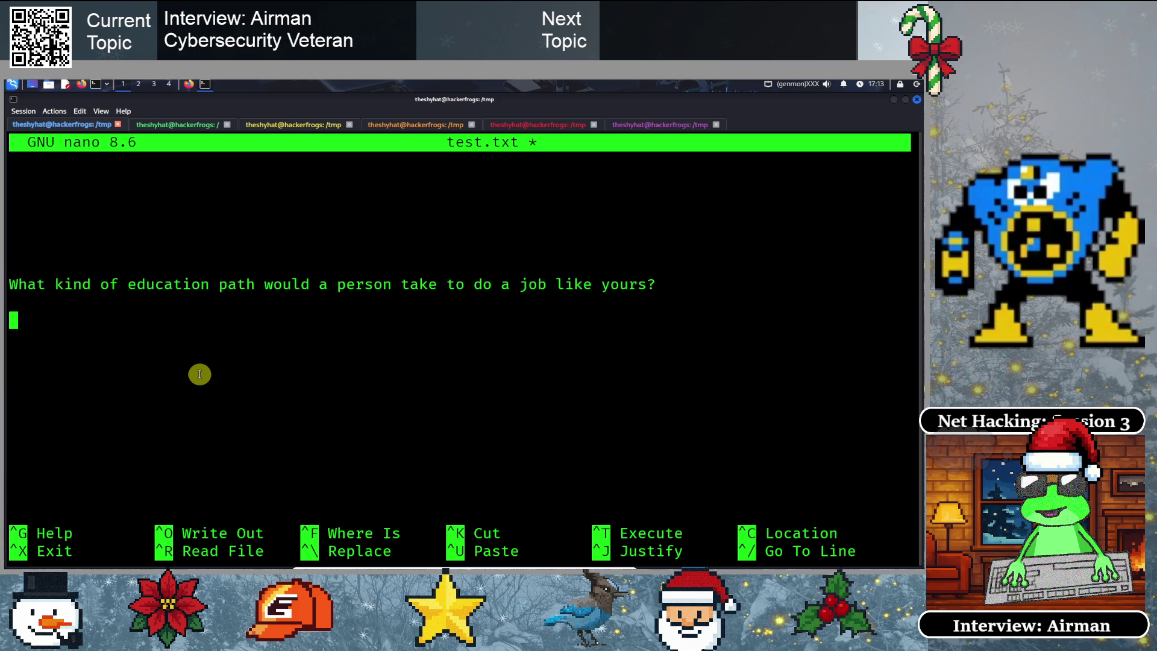
text(-)
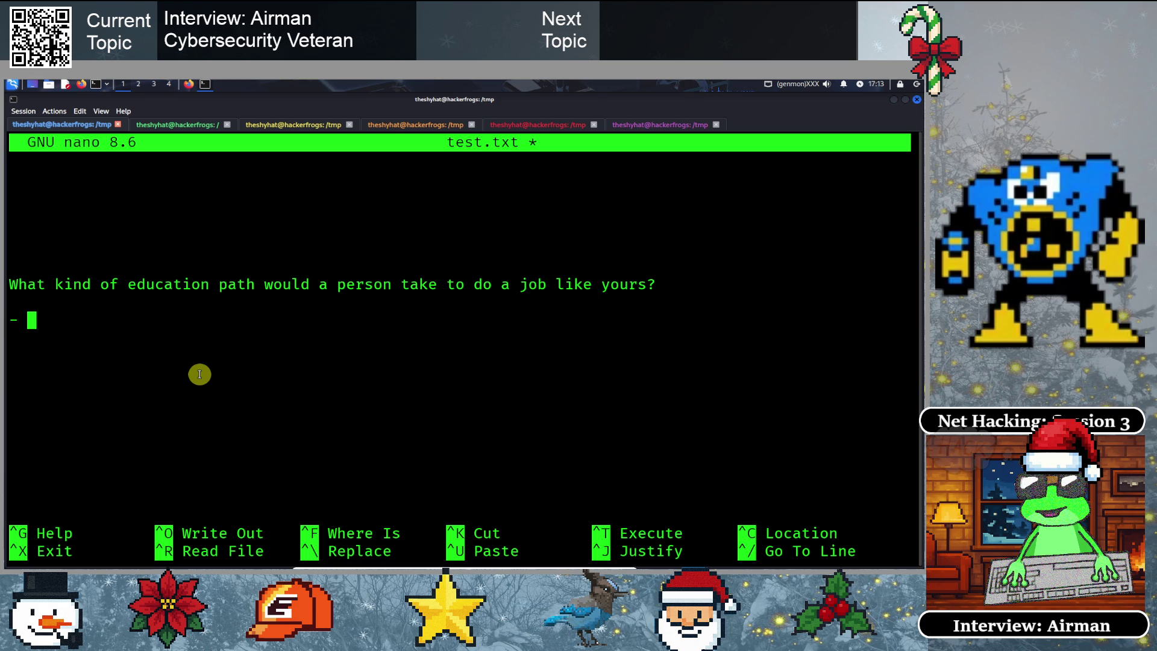
Enlarge the terminal font and fill in the first answer bullet, 'general tech skills'.
key(ctrl+plus)
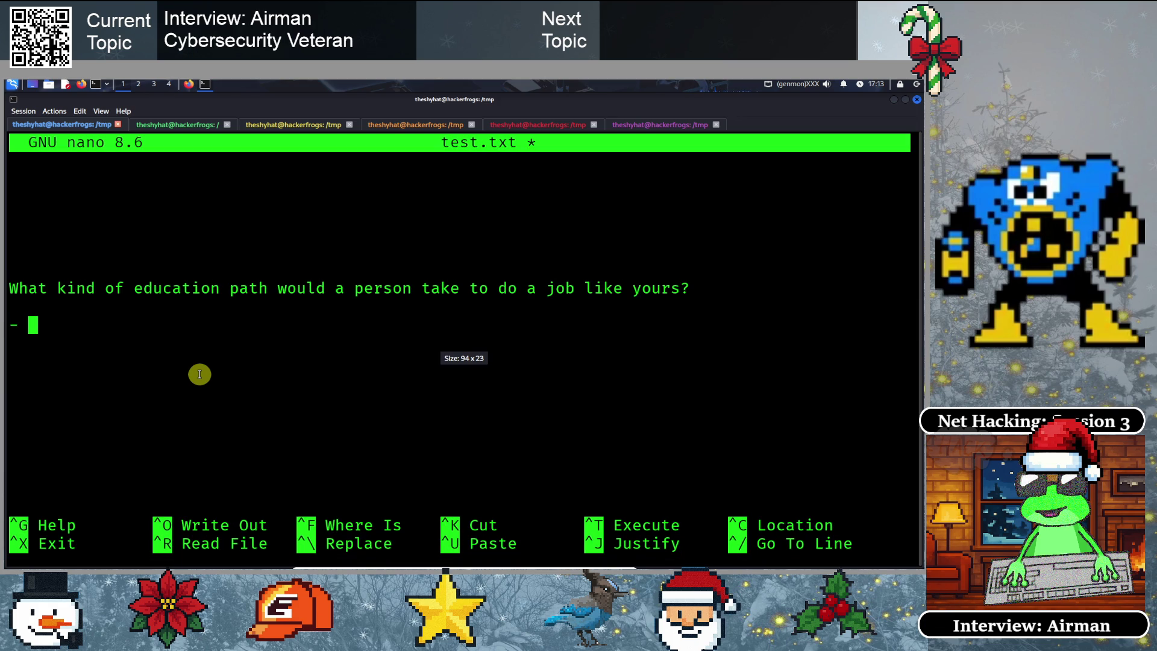
key(ctrl+plus)
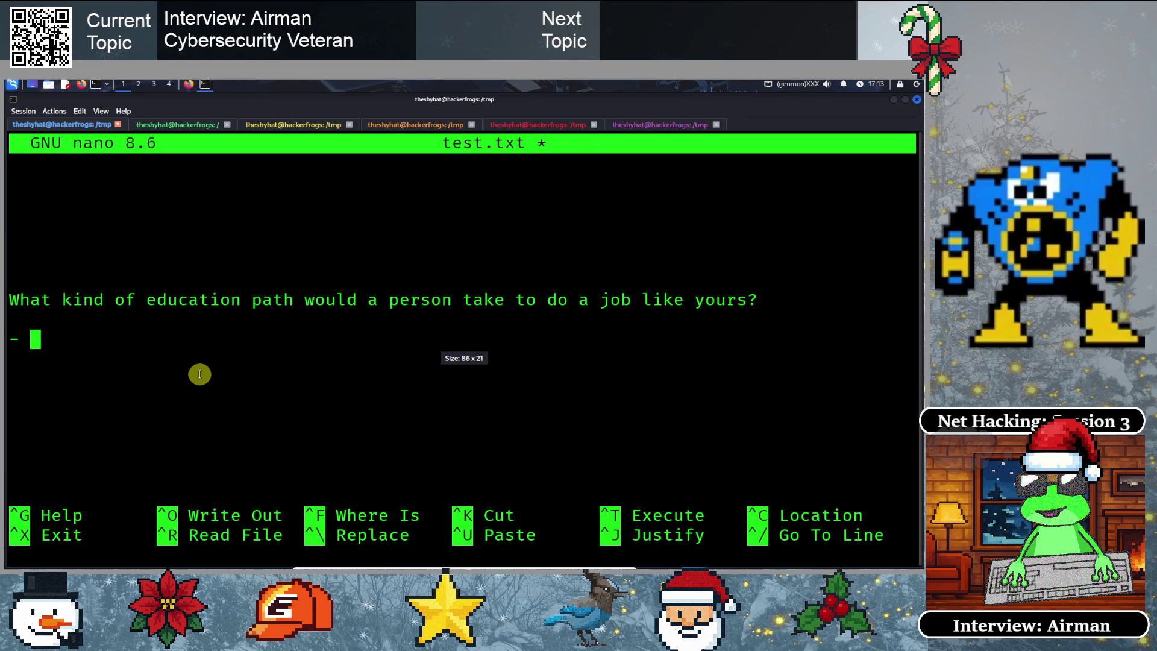
key(Up)
key(Up)
key(Up)
key(Return)
key(Return)
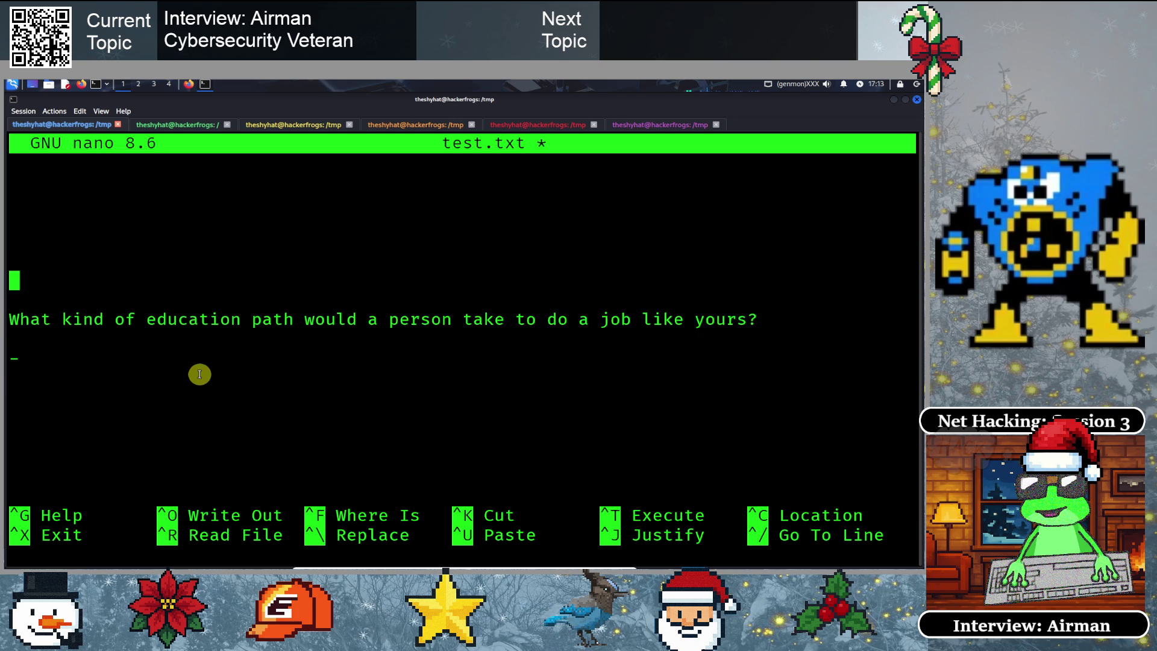
key(Down)
key(Down)
key(Down)
key(Up)
key(Up)
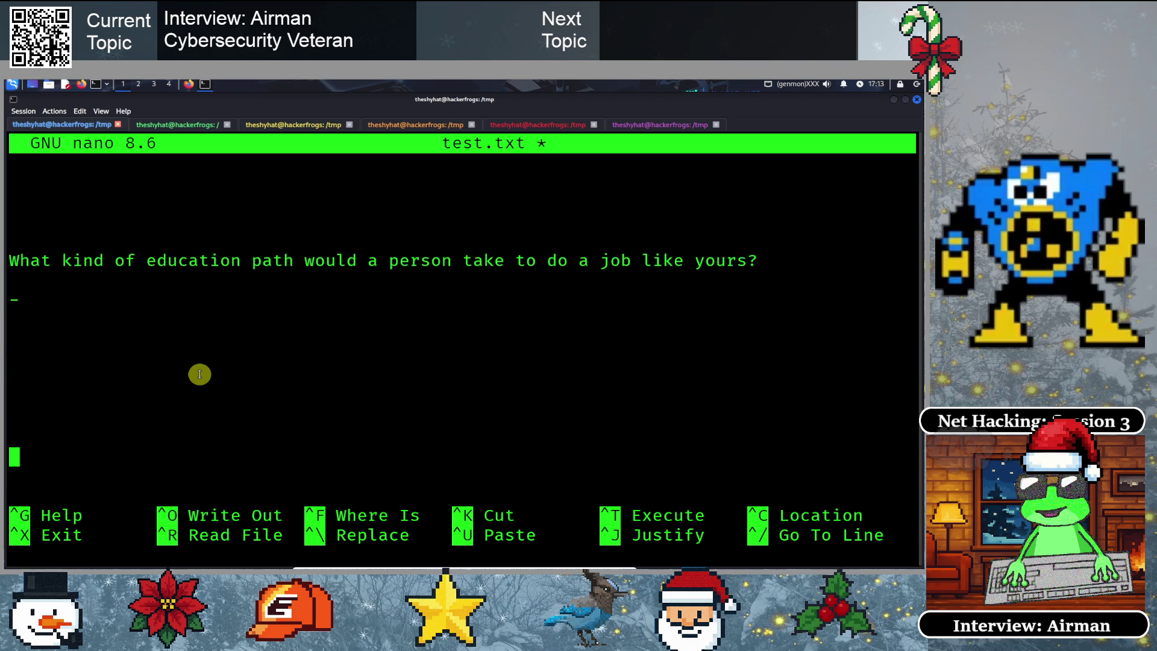
key(Up)
key(Up)
key(Up)
key(End)
text(genera)
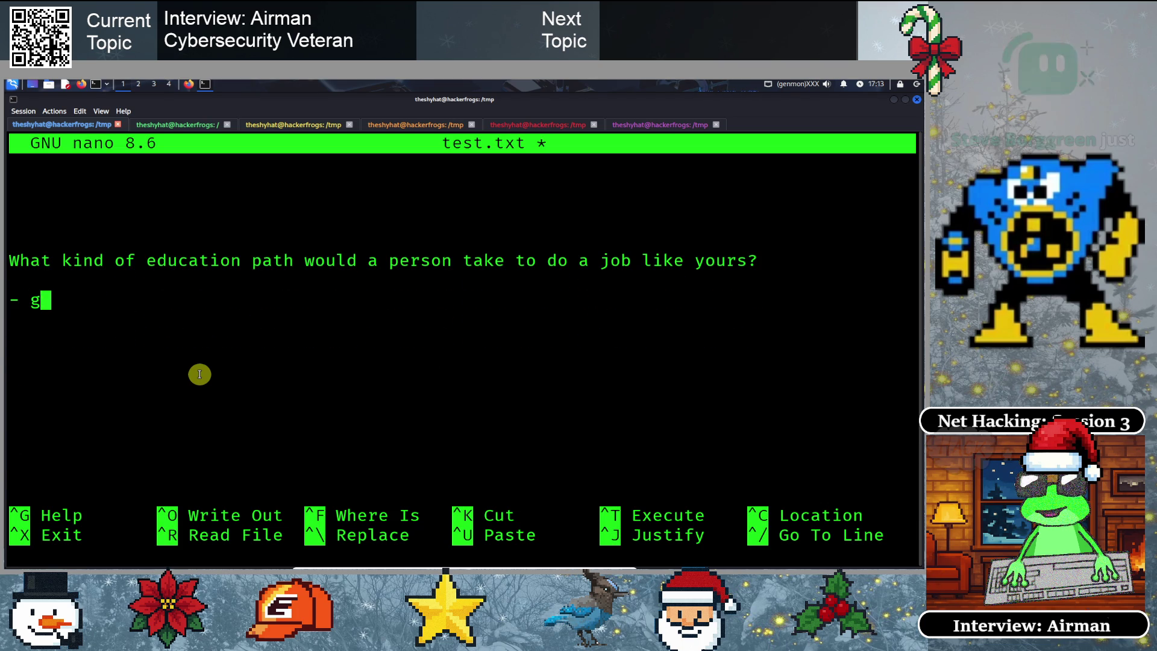
text(l tech skills)
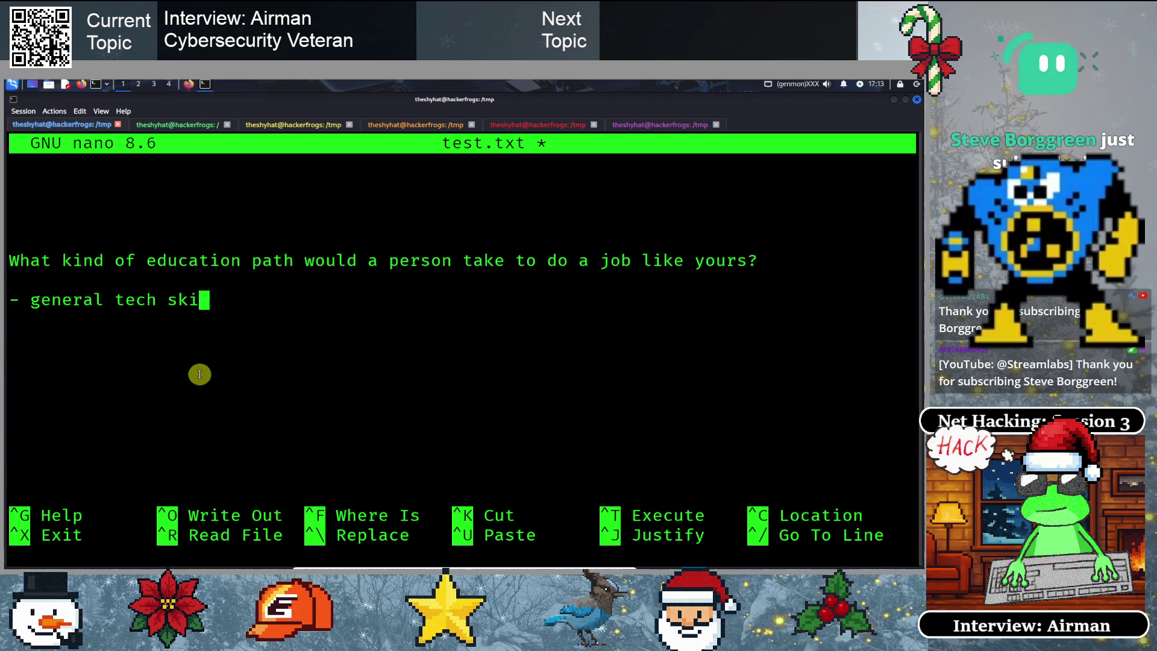
Add a second bullet, 'build a portfolio', and begin a third bullet line.
key(Return)
text(-)
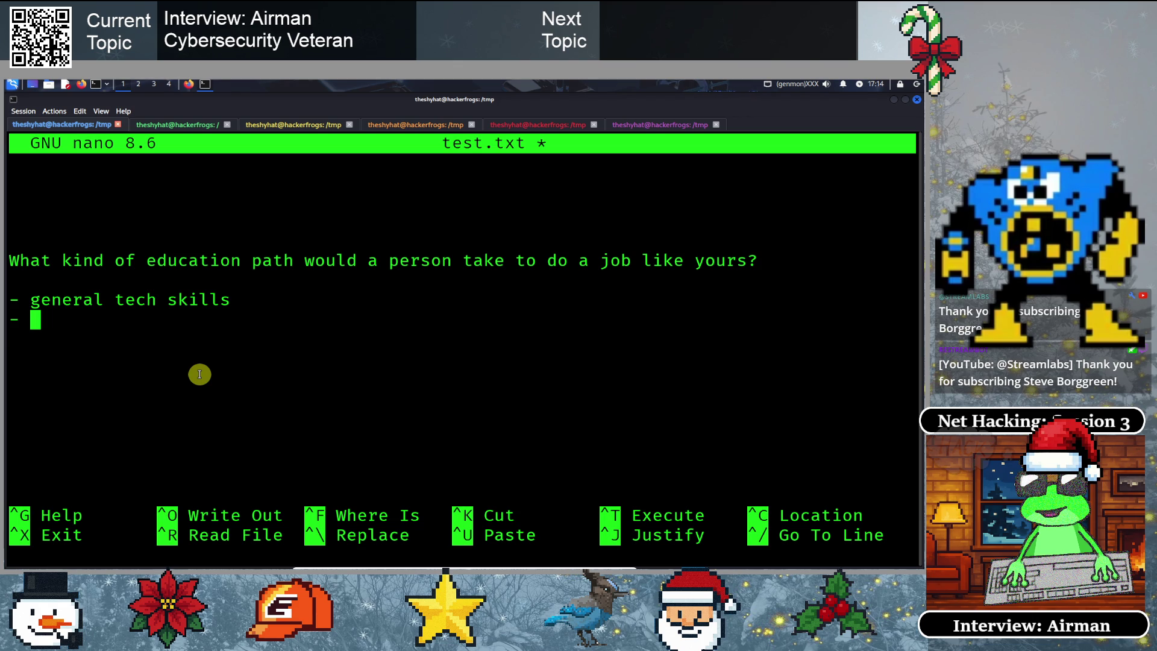
text(build a portfolio)
key(Return)
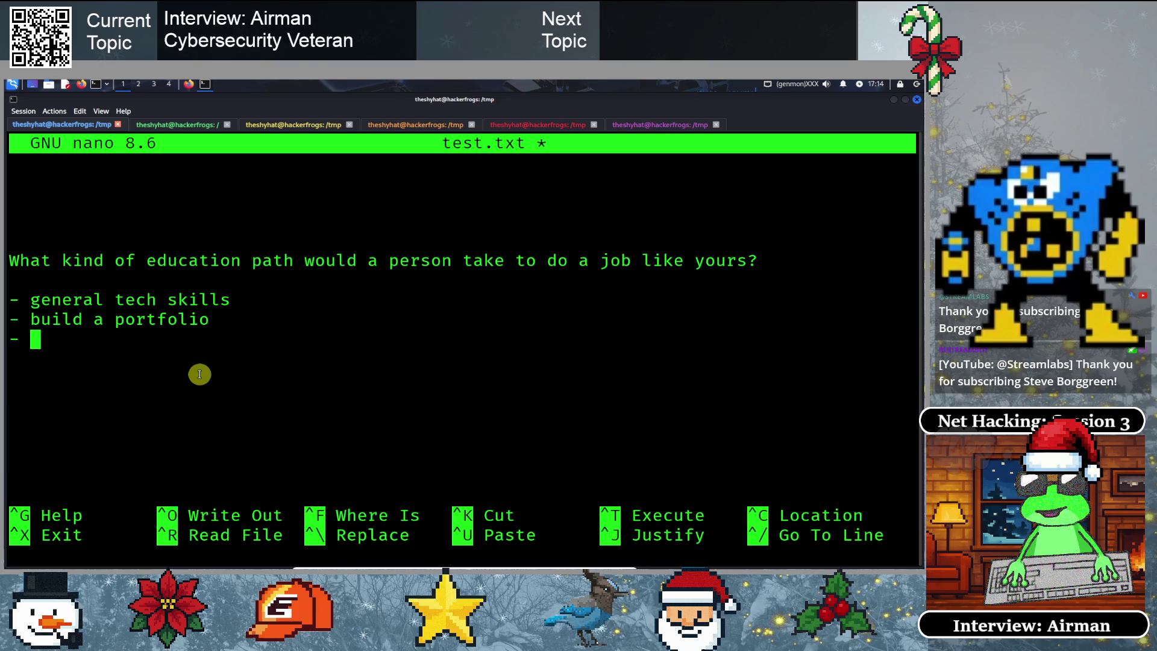
Indent the answer bullets with Tab and type 'CTFs / person' as the third bullet.
key(Up)
key(Up)
key(Home)
key(Home)
key(Tab)
key(Down)
key(Home)
key(Tab)
key(End)
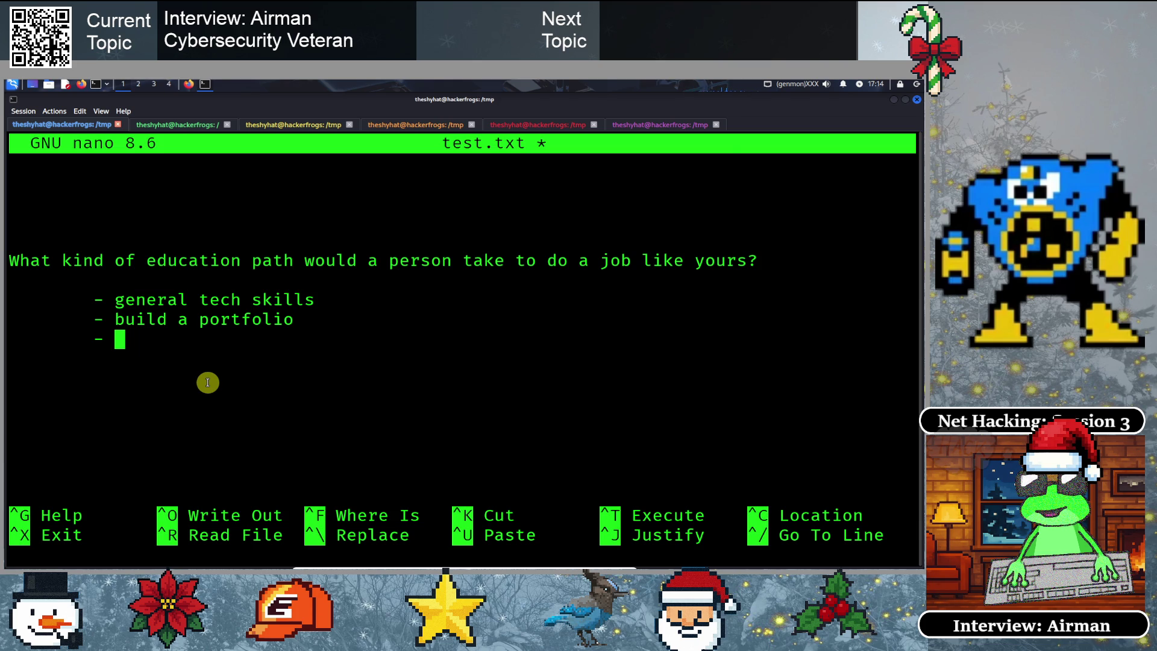
text(CTFs)
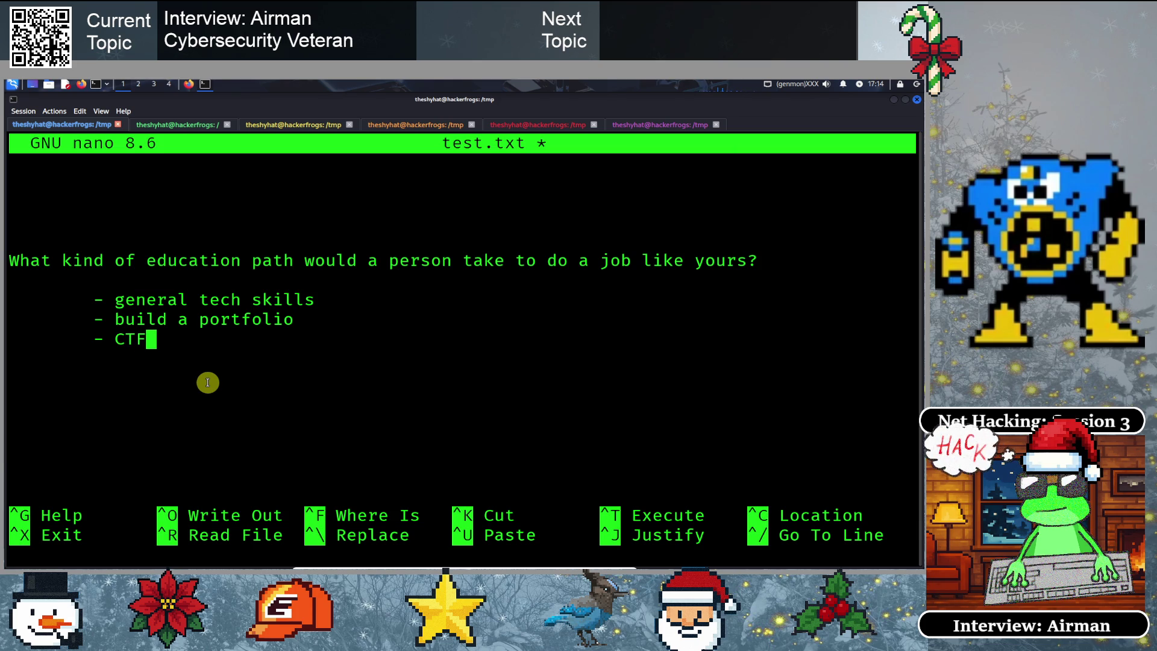
text( / person)
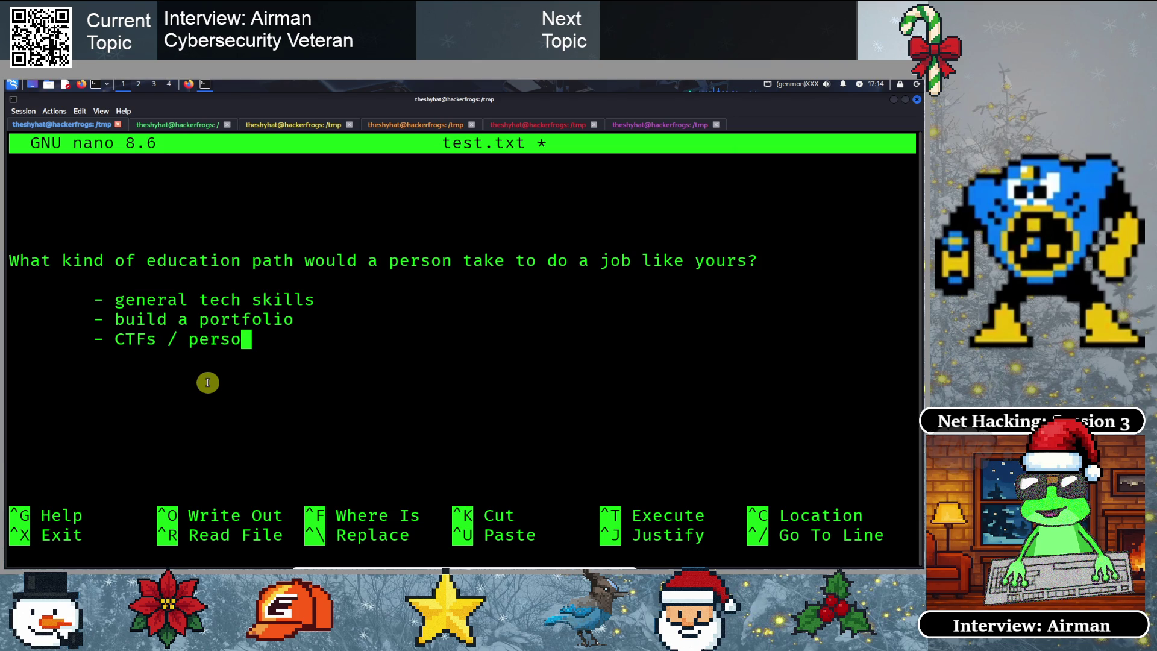
Complete the 'CTFs / personal projects' bullet and start a new indented dash below it.
key(BackSpace)
text(al project)
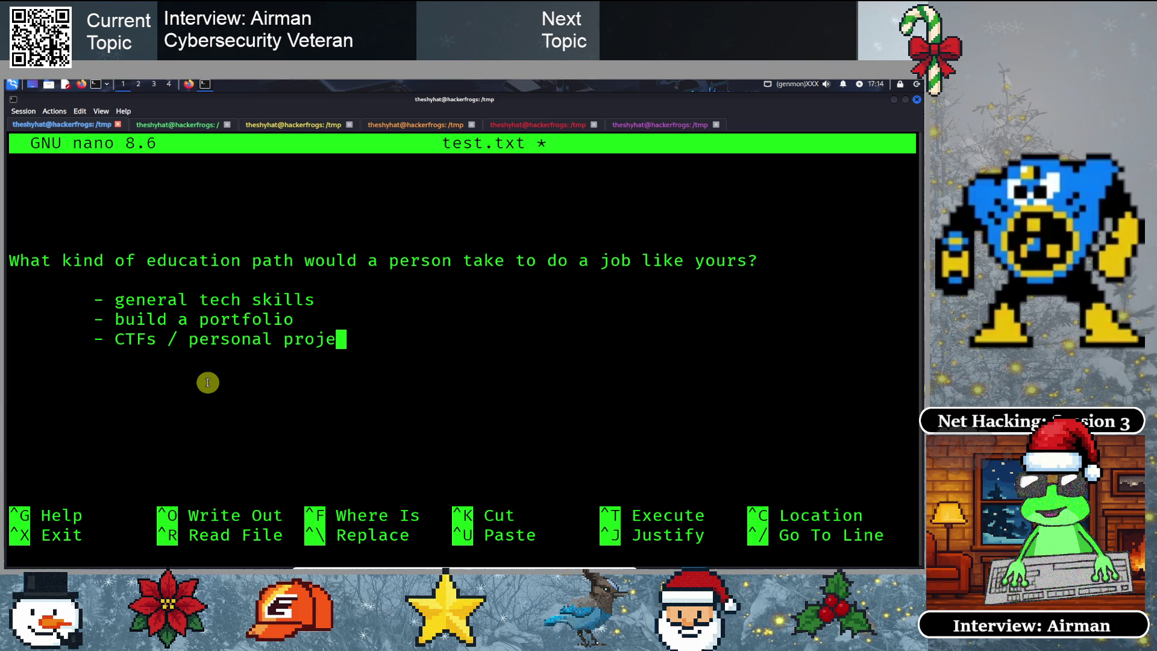
text(s)
key(Return)
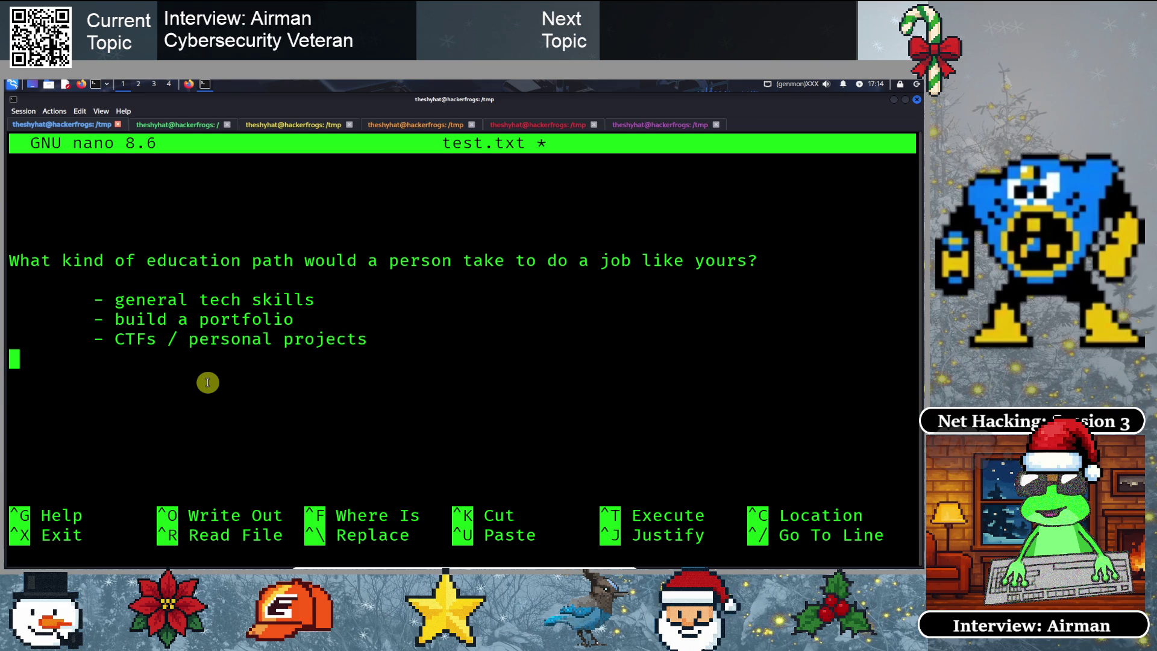
key(Return)
key(BackSpace)
key(Tab)
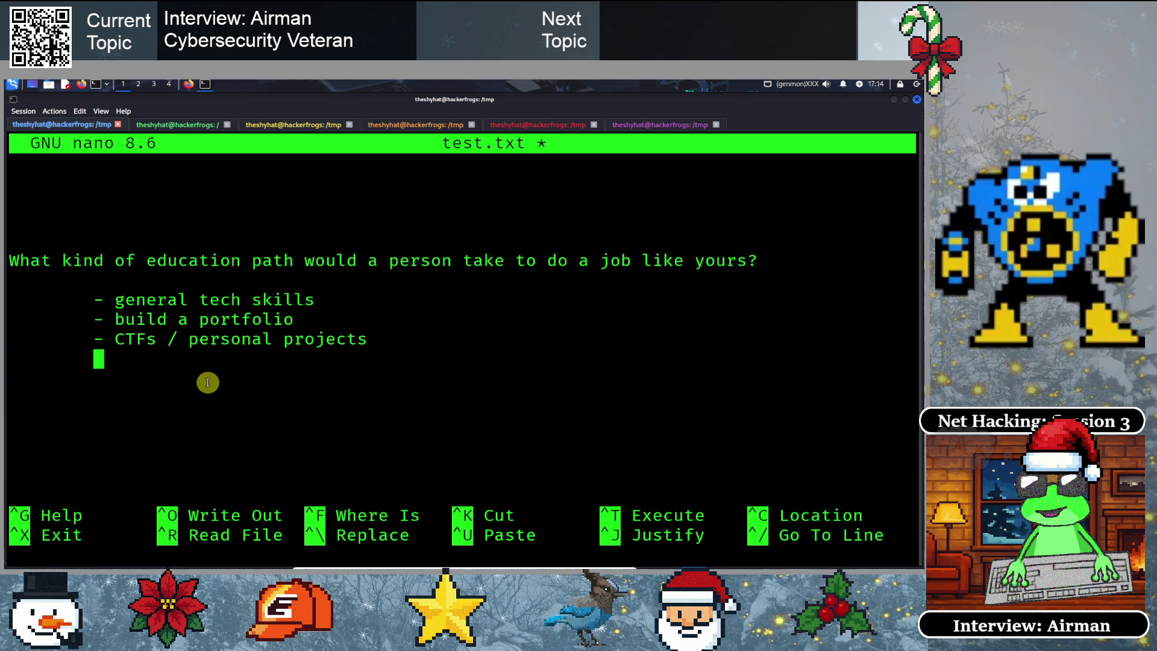
text(-)
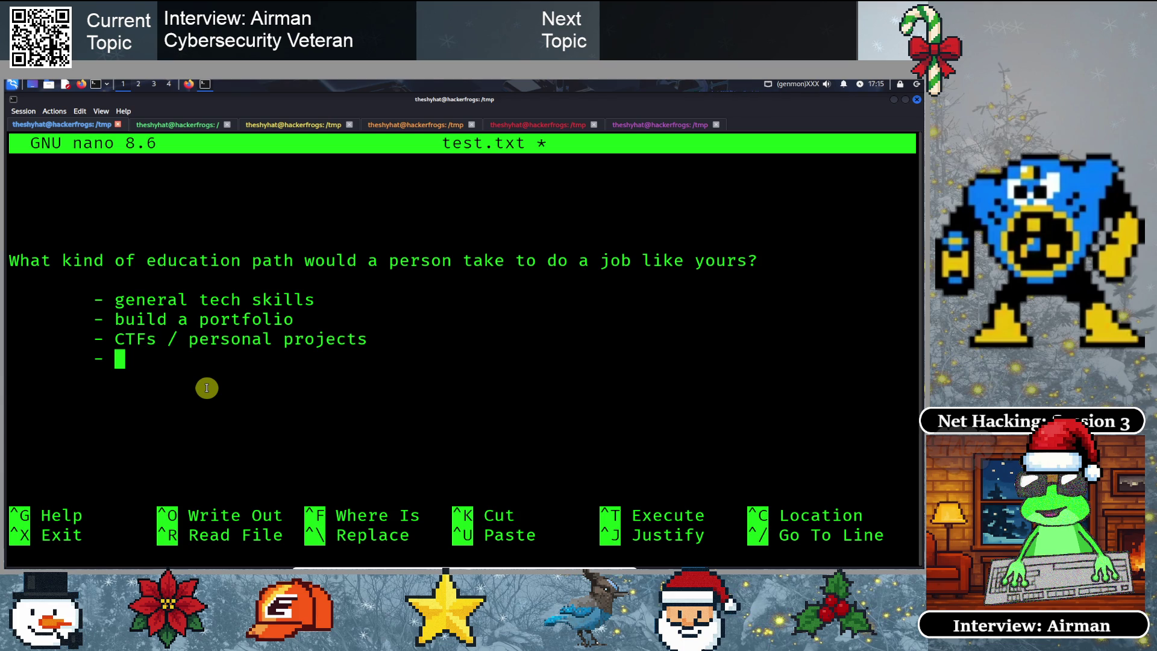
Write the bullet 'specialize your training to your preferred role' and start another indented dash.
text(imagie)
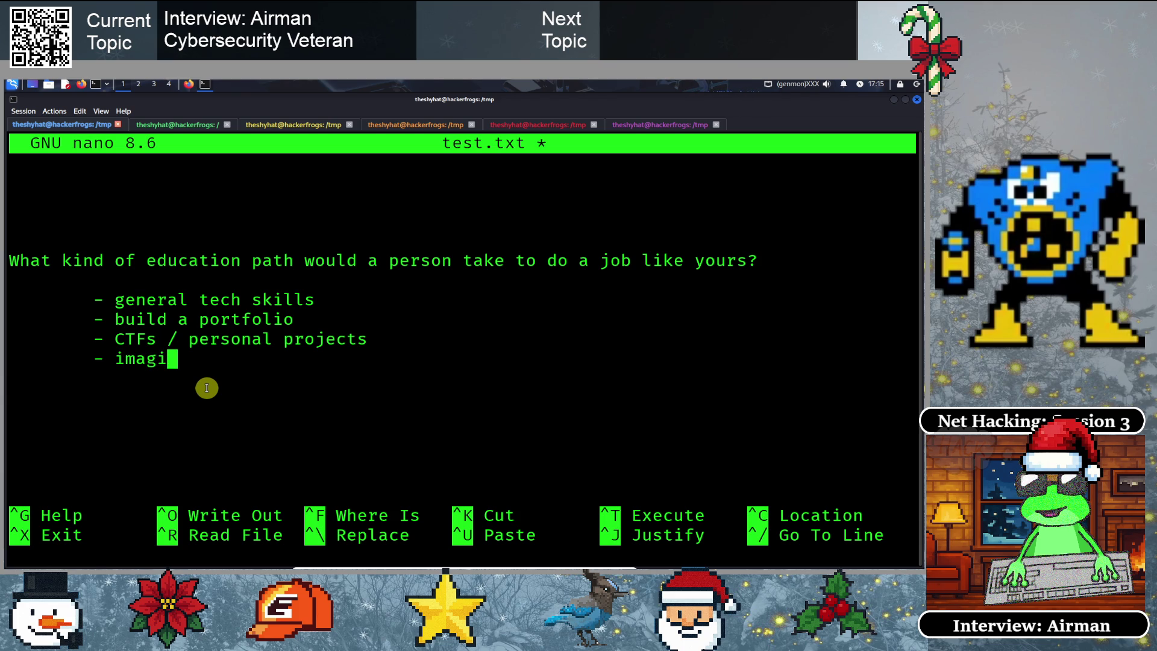
key(BackSpace)
text(ne)
key(BackSpace)
key(BackSpace)
key(BackSpace)
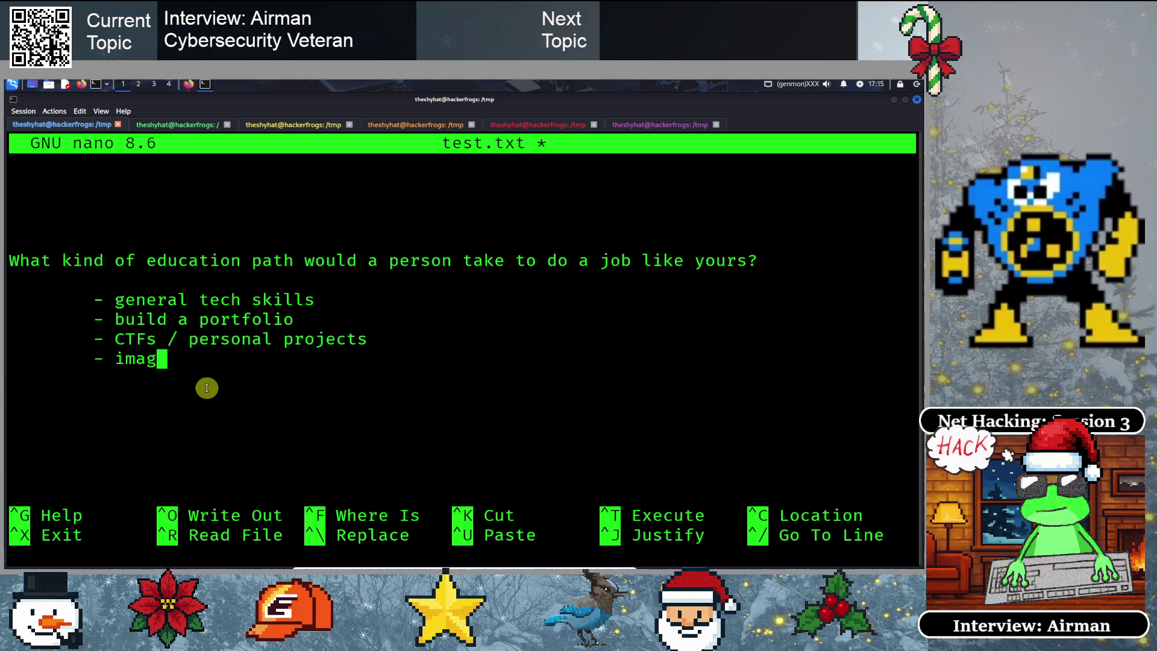
key(BackSpace)
key(BackSpace)
key(BackSpace)
key(BackSpace)
text(specialize your trainin)
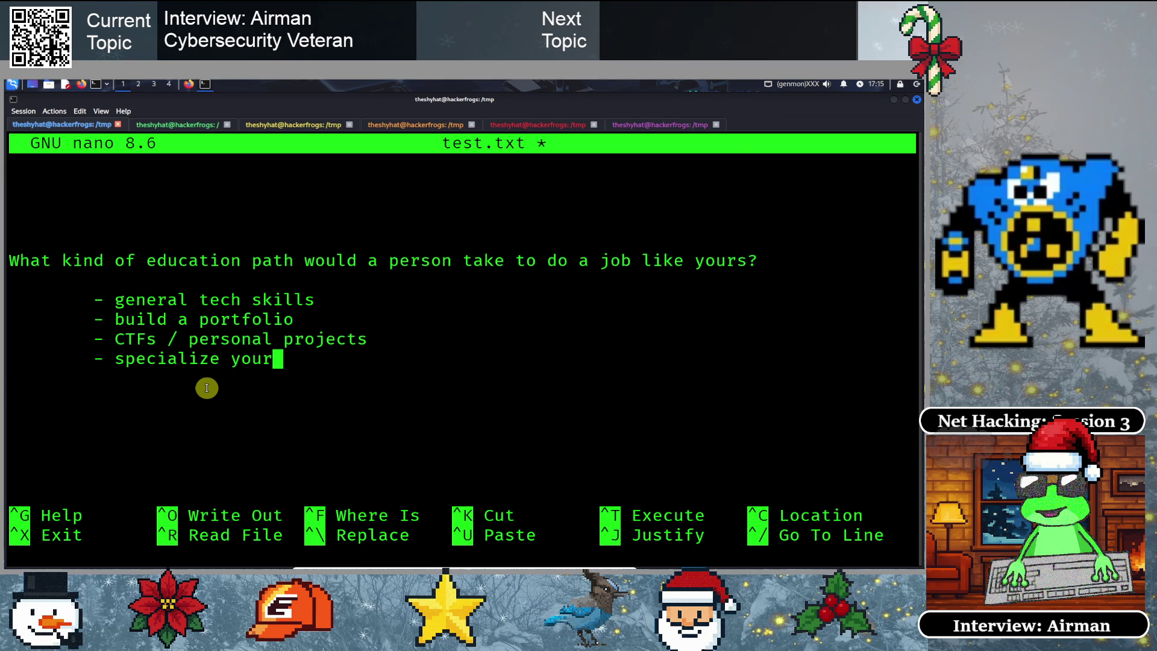
text(g to your )
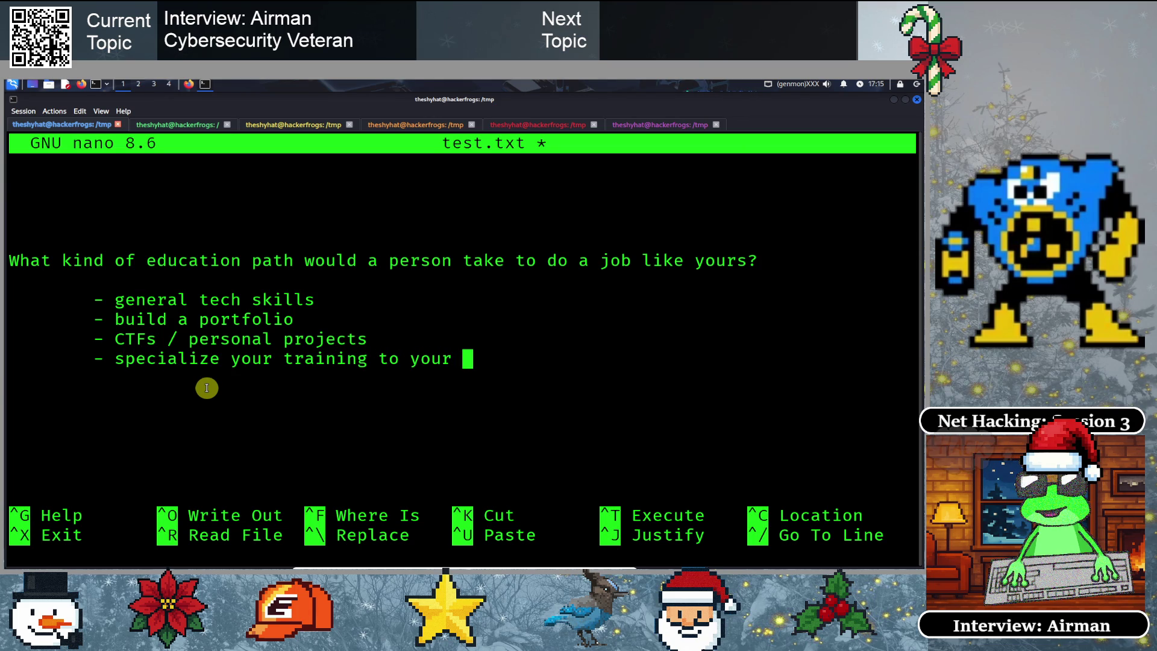
text(preferred rol)
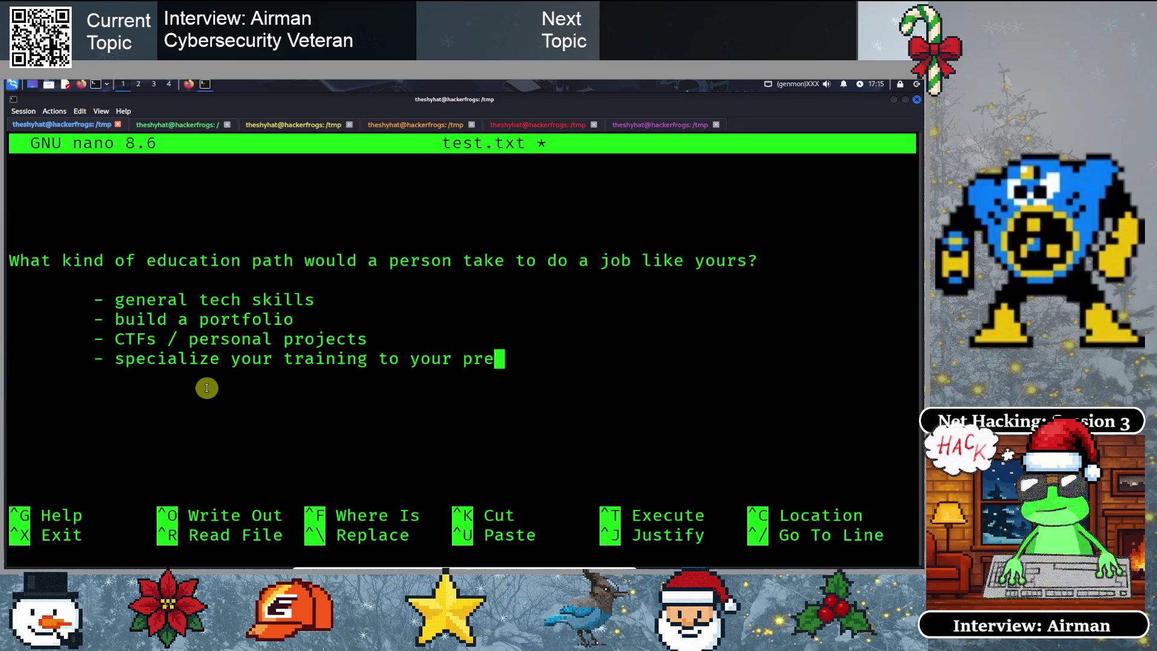
text(e)
key(Return)
key(Tab)
text(-)
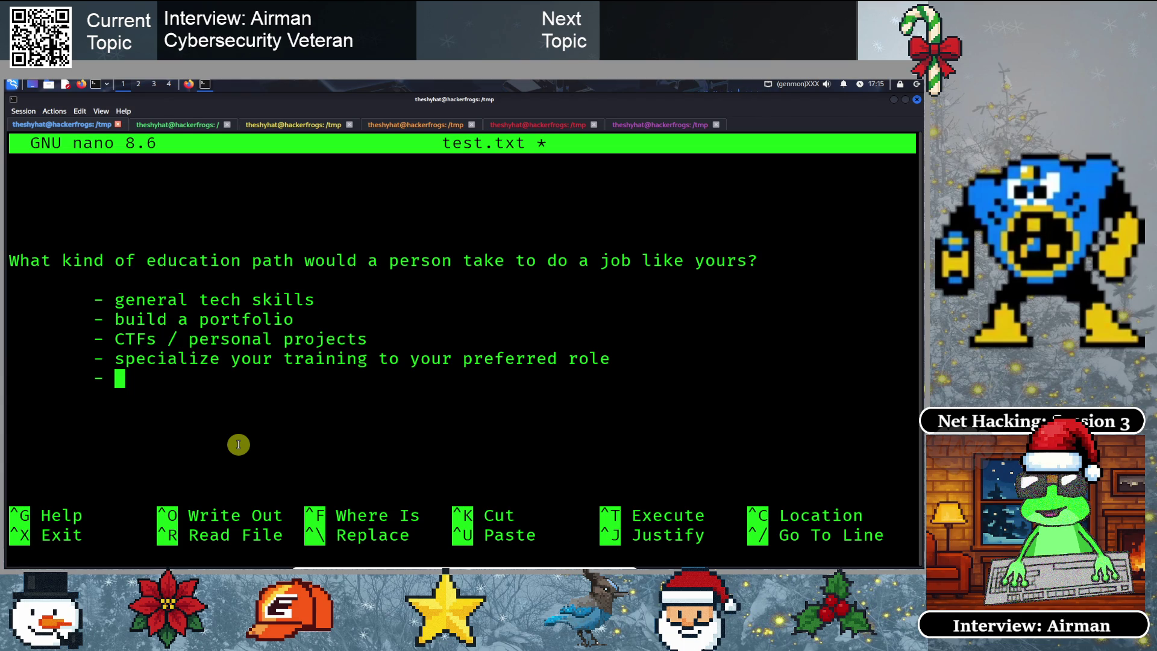
Type 'work backwards from your role, then the training' on the new bullet line.
text(work backwards from your role)
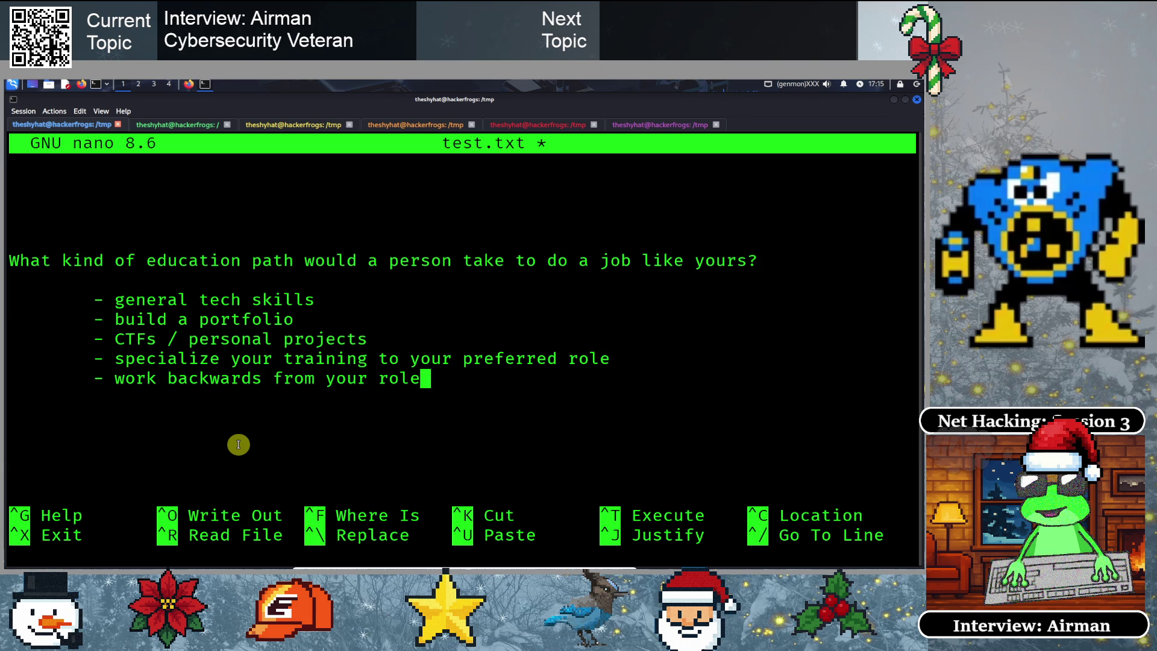
text(, then the trainin)
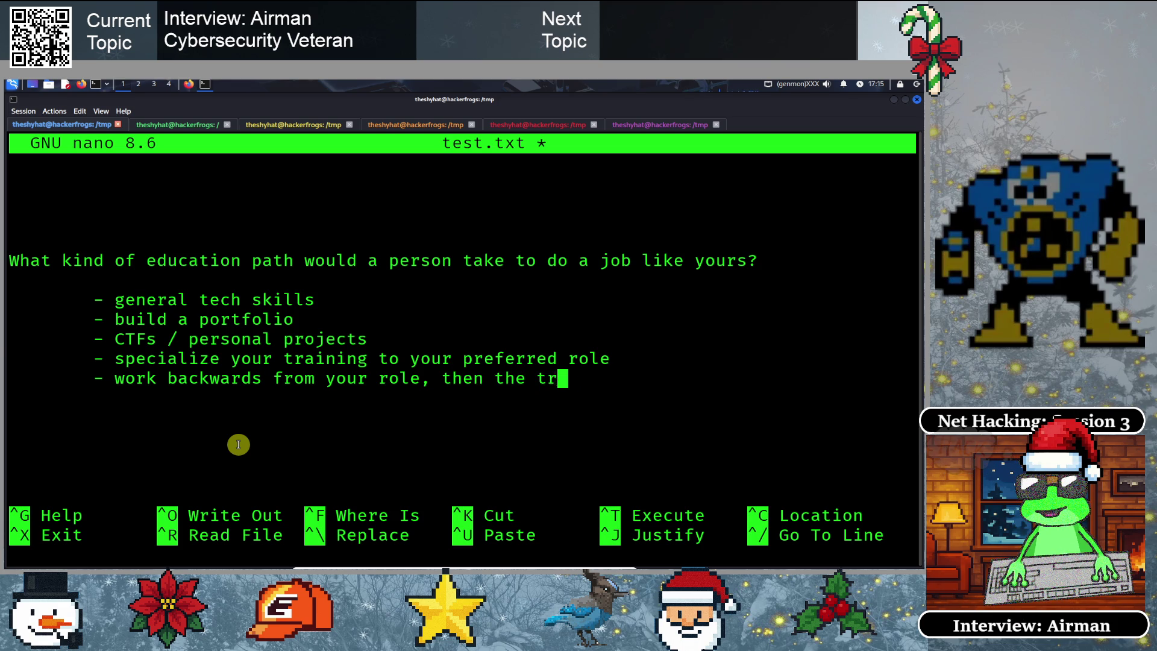
text(g)
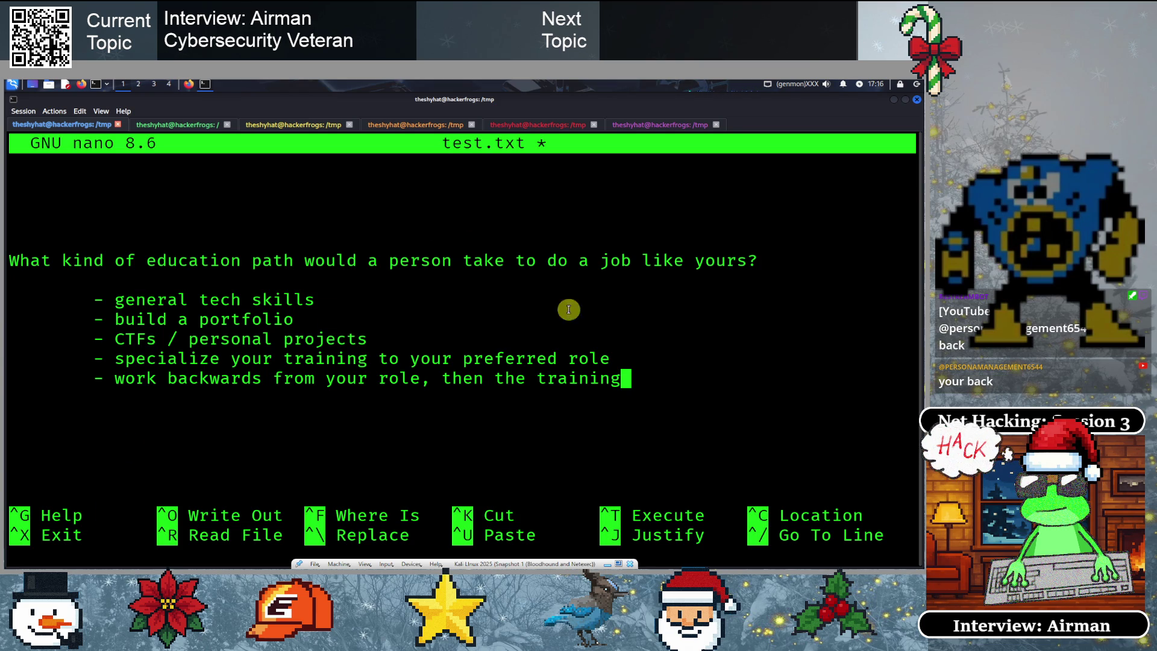
Copy the question about learning the fundamentals of tech from the GitHub page.
key(Return)
key(Return)
key(Return)
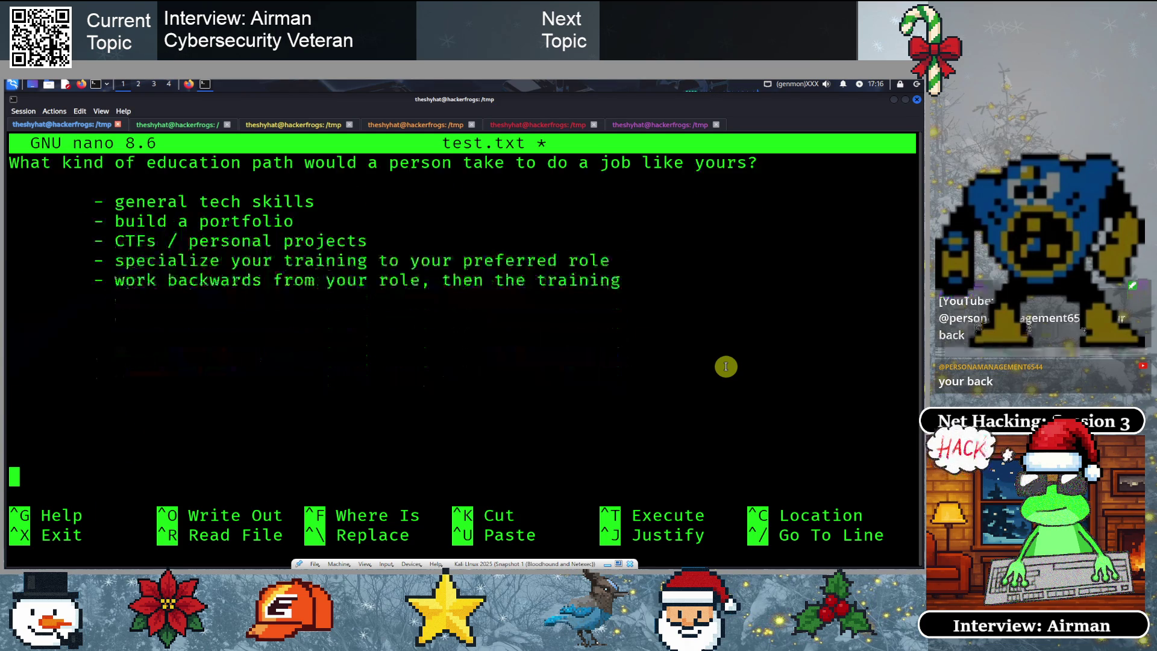
key(Up)
key(Up)
key(Up)
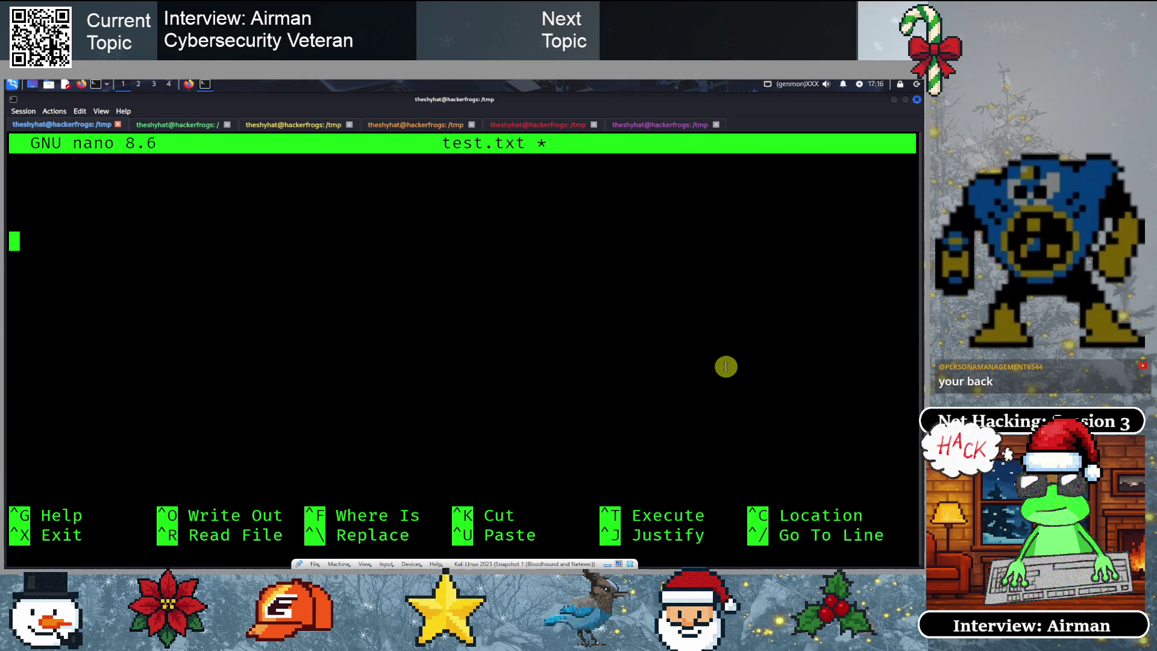
click(189, 84)
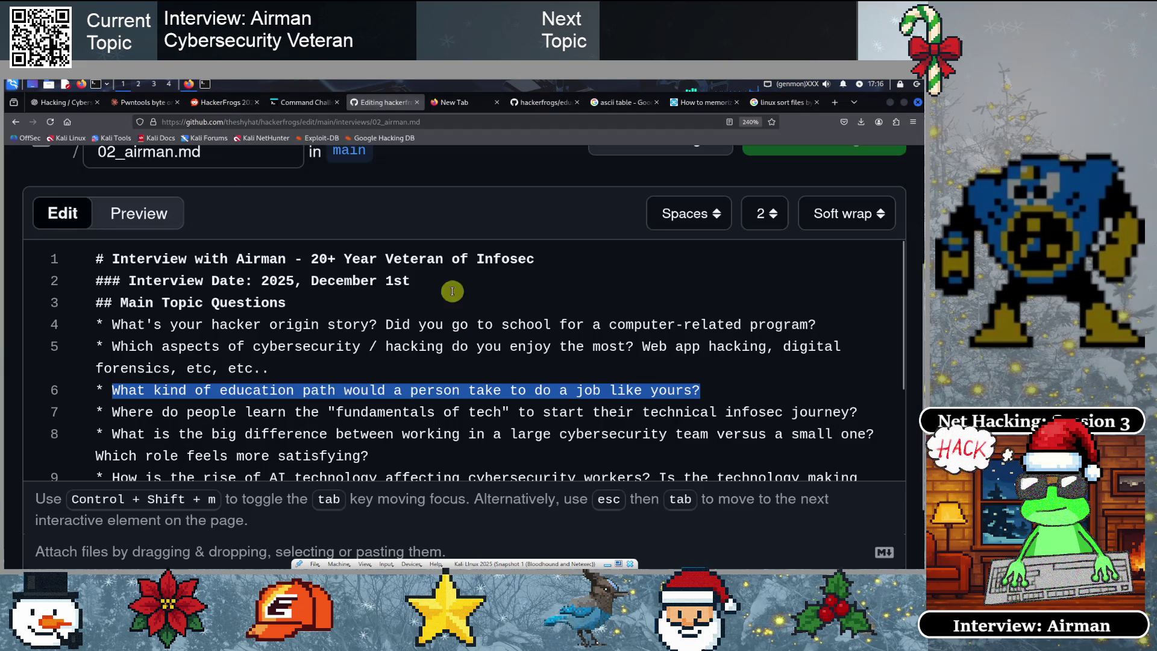
click(187, 415)
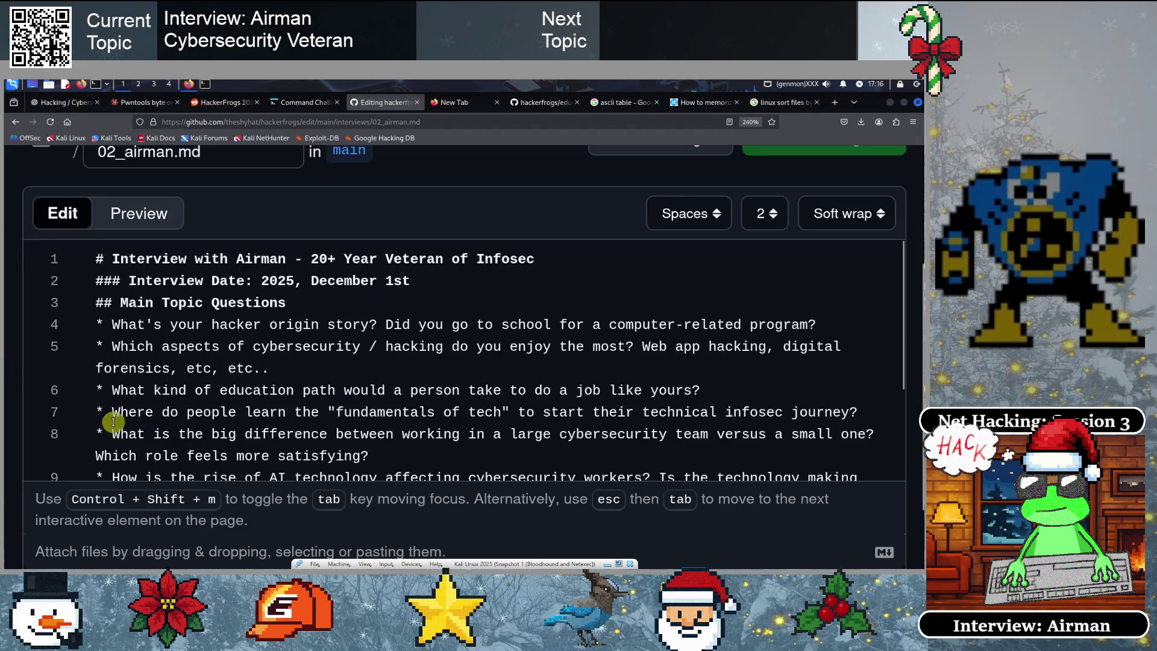
click(113, 414)
mouse_move(134, 411)
mouse_down()
mouse_move(842, 409)
mouse_move(827, 409)
mouse_up()
right_click(827, 408)
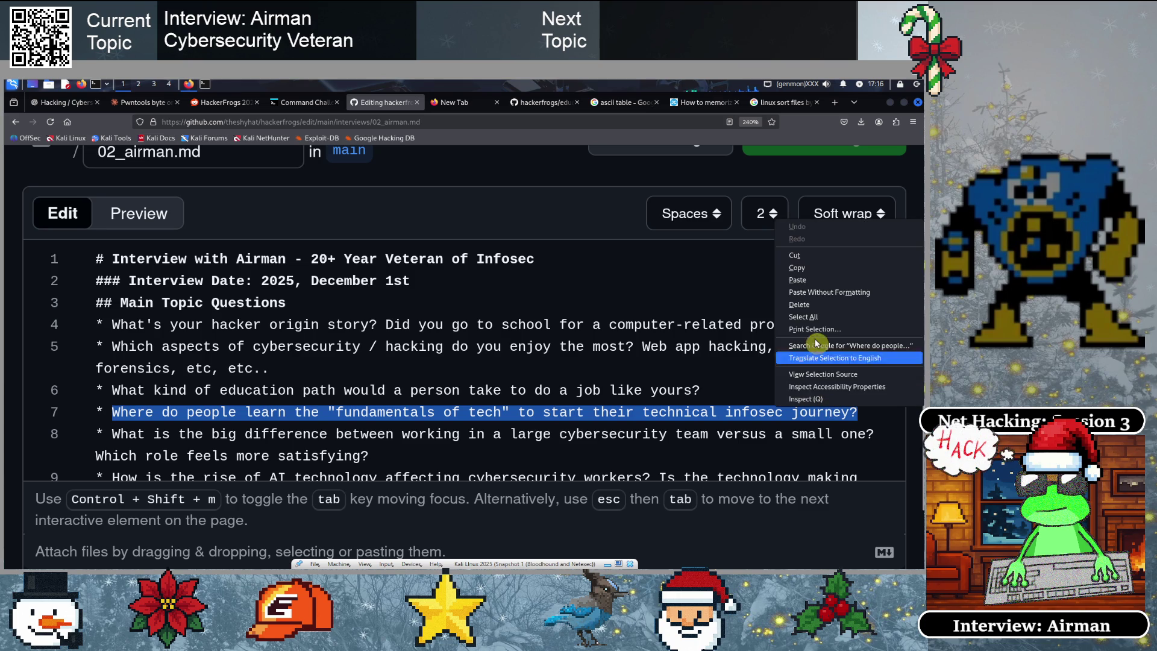
click(807, 267)
click(434, 370)
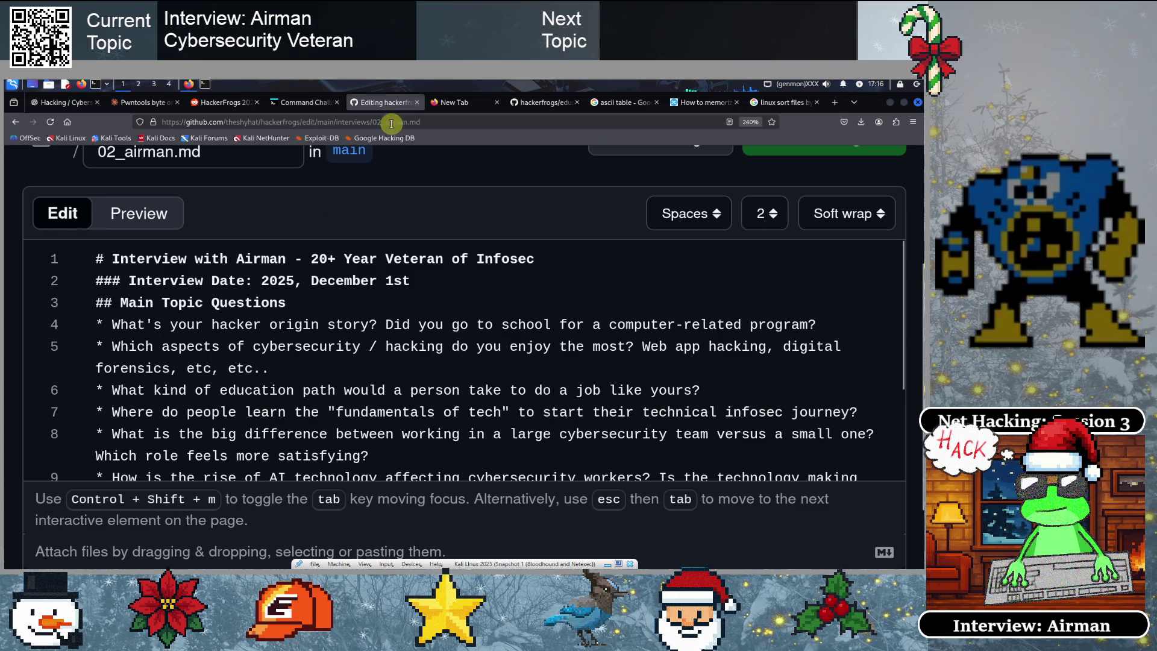
click(204, 84)
Paste the question into test.txt, split it before 'to', and add '- everyone has their own path'.
key(ctrl+shift+v)
key(Home)
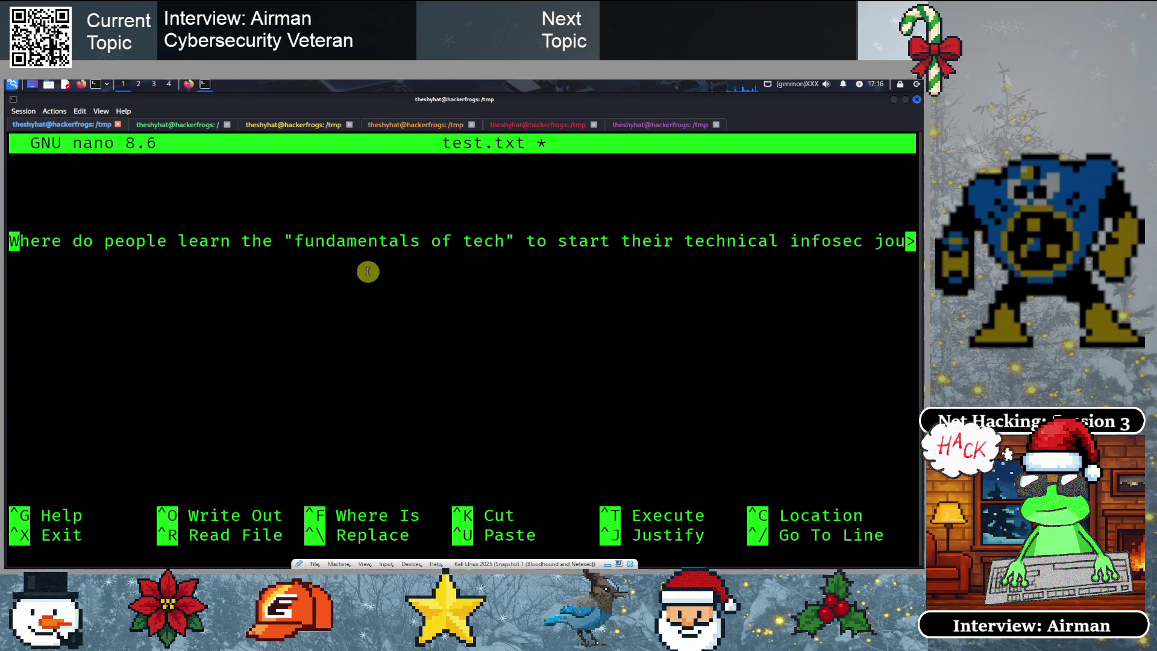
key(Down)
key(Down)
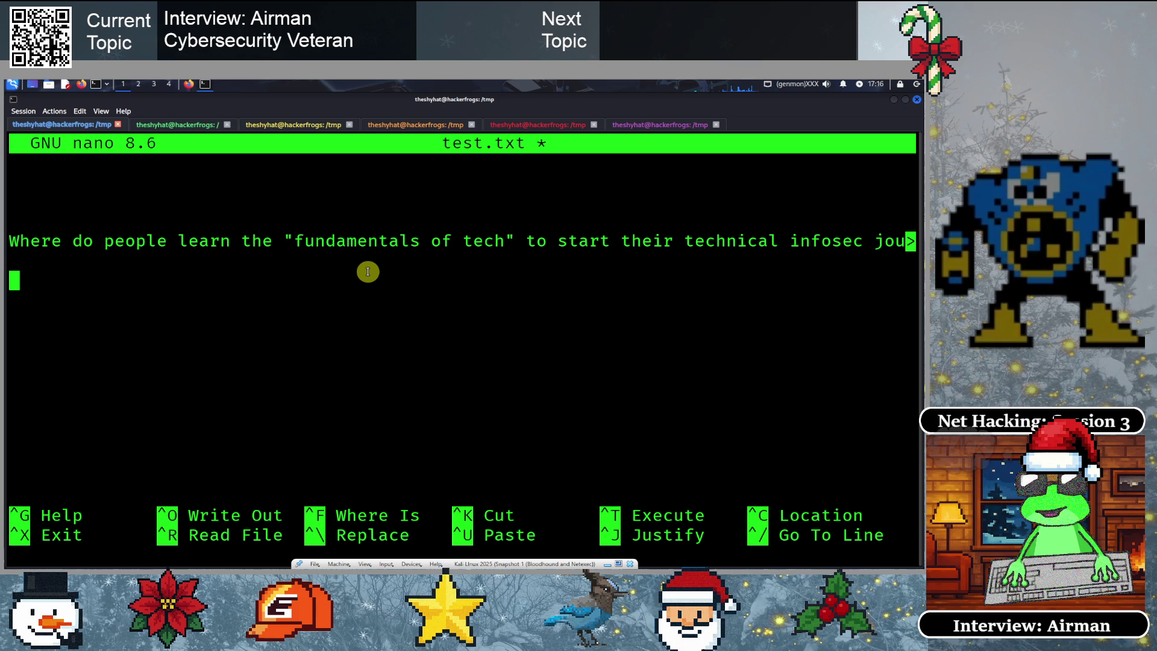
key(ctrl+minus)
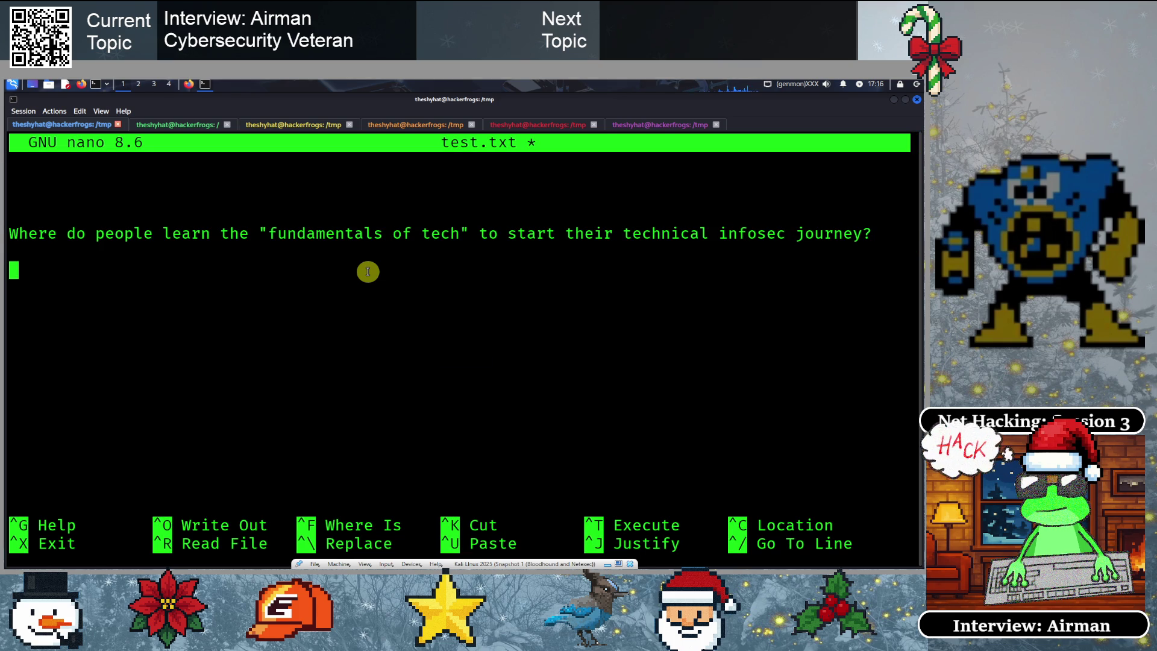
key(Up)
key(Up)
key(End)
key(Left)
key(Left)
key(Left)
key(Left)
key(Left)
key(Left)
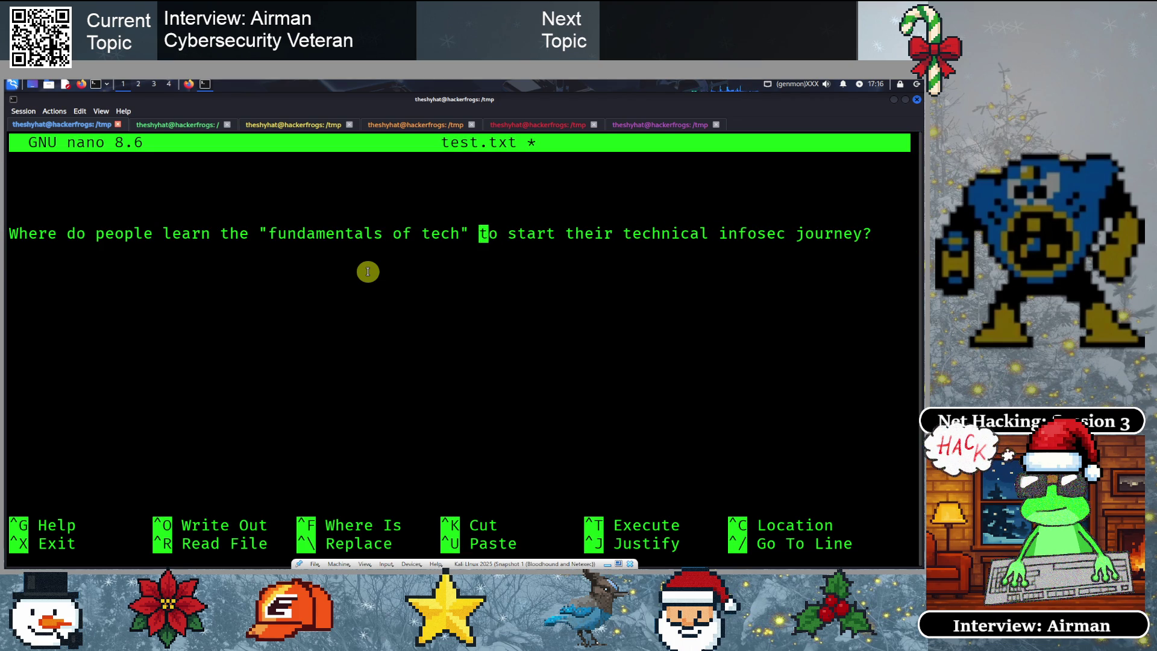
key(Left)
key(Delete)
key(Return)
key(End)
key(Return)
key(Return)
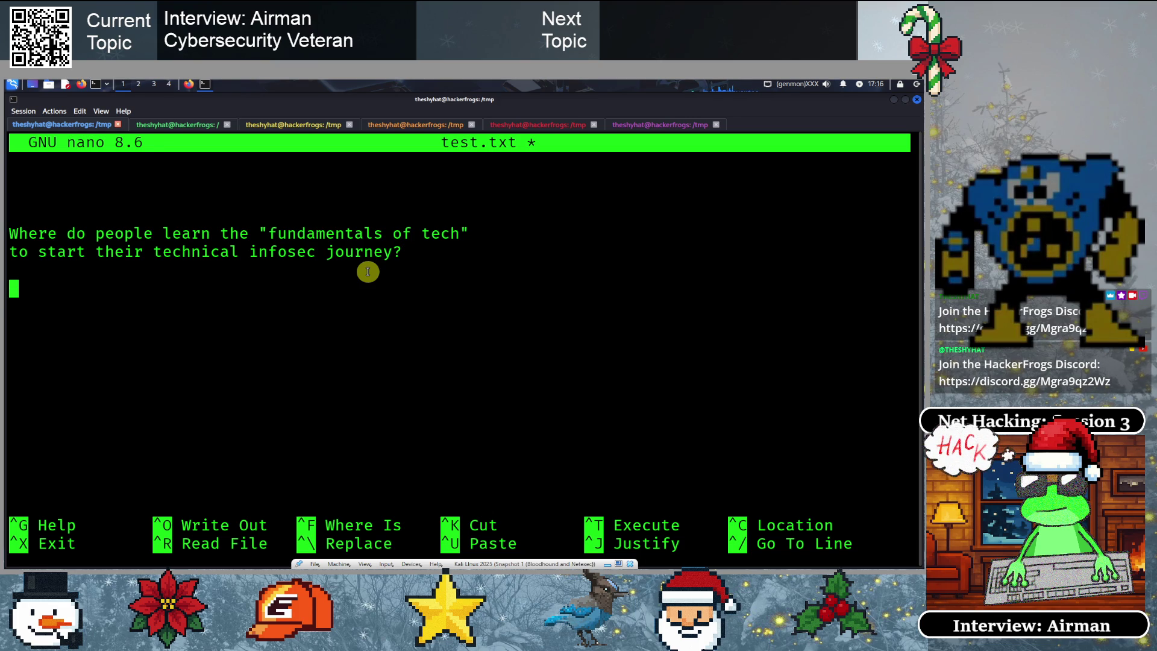
key(ctrl+plus)
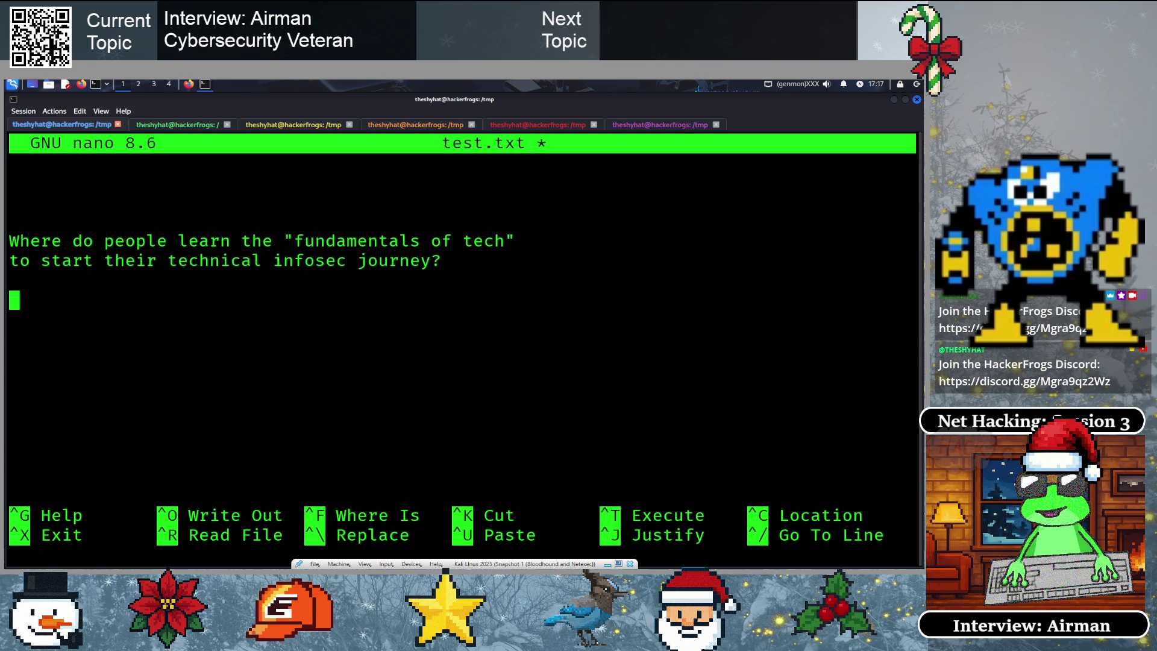
text(- everyone has their own path)
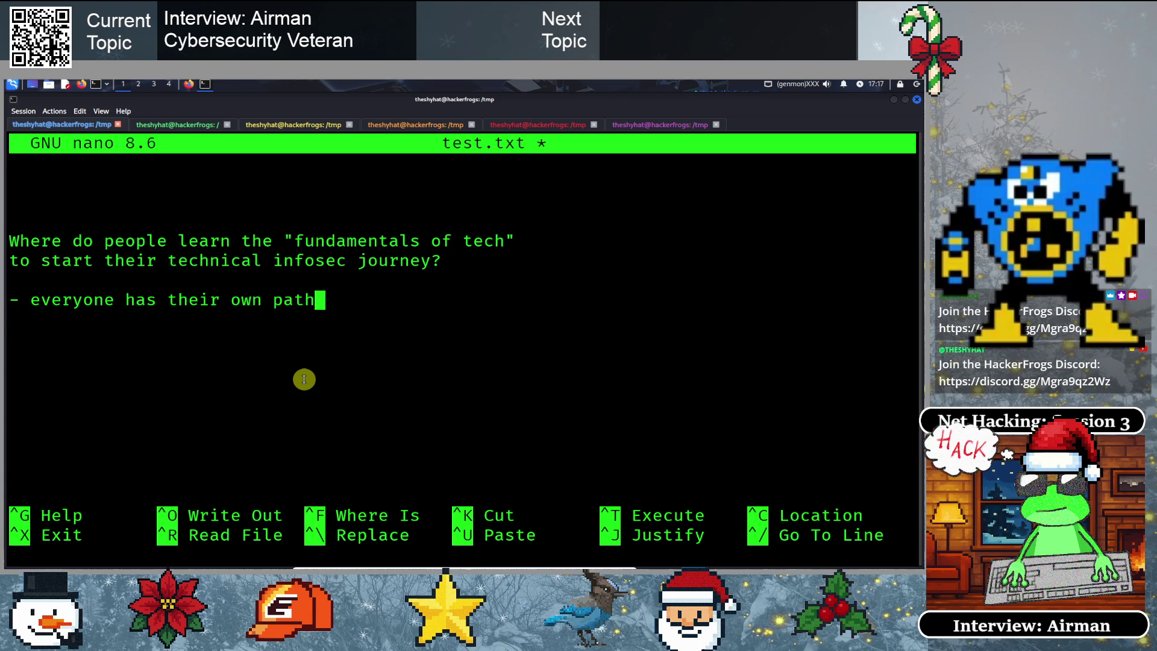
Add bullets 'Airman read a lot of books on tech topics' and 'building a home lab / doing CTF challenges might help'.
key(Return)
text(- )
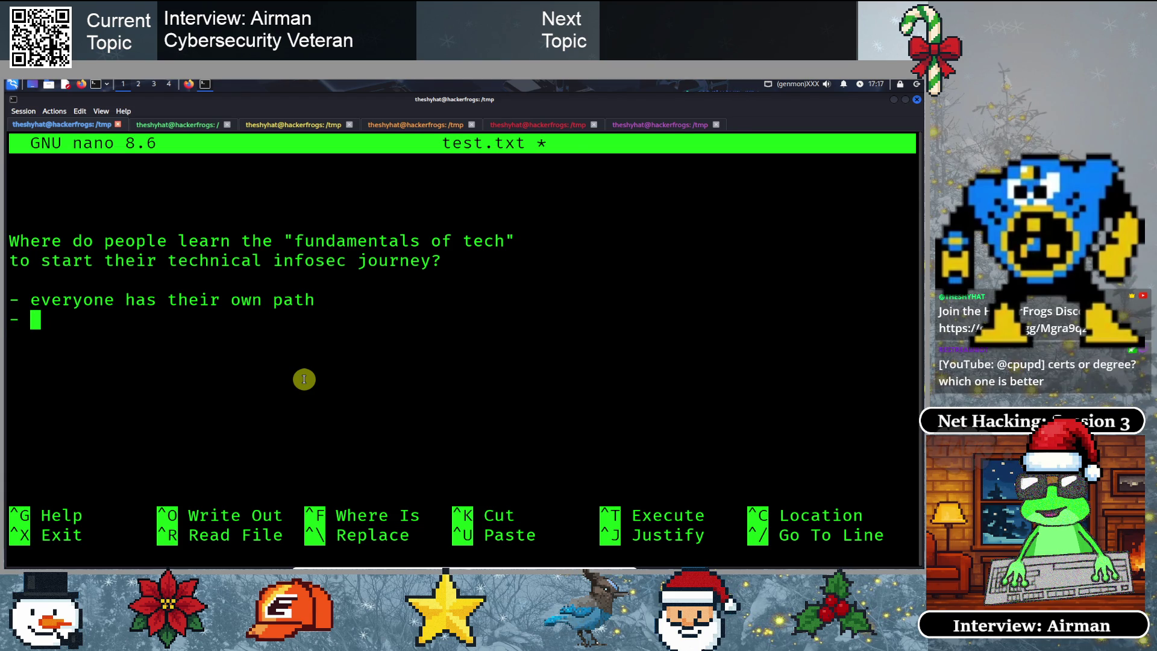
text(Airman read )
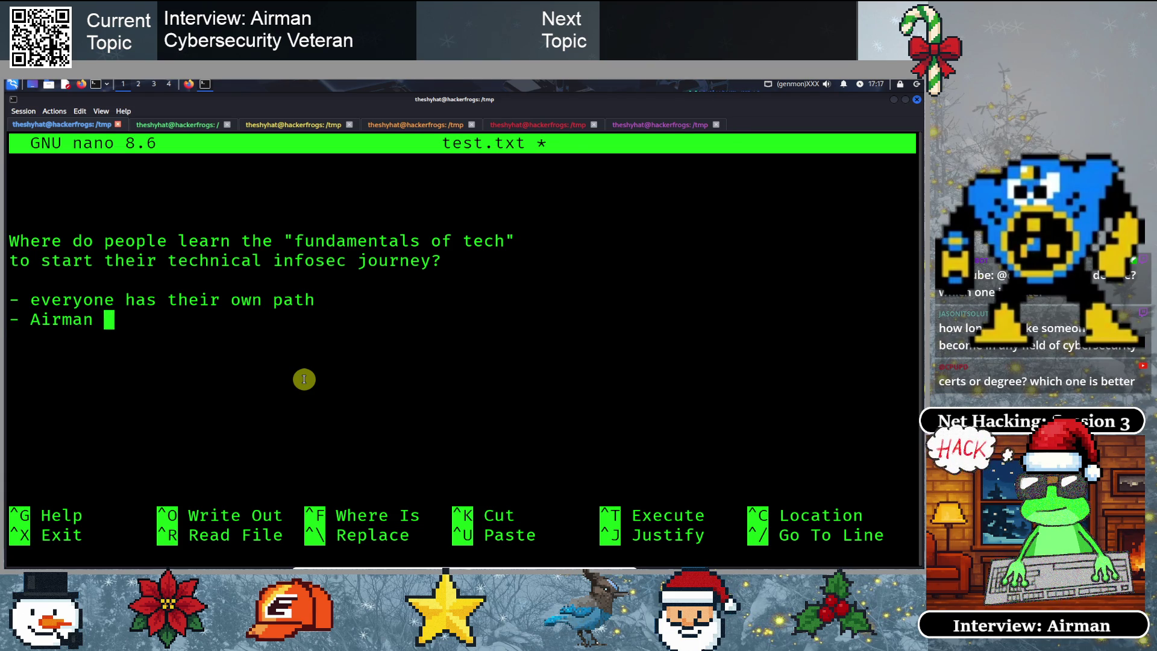
text(a lot of books on tech topics)
key(Return)
text(- )
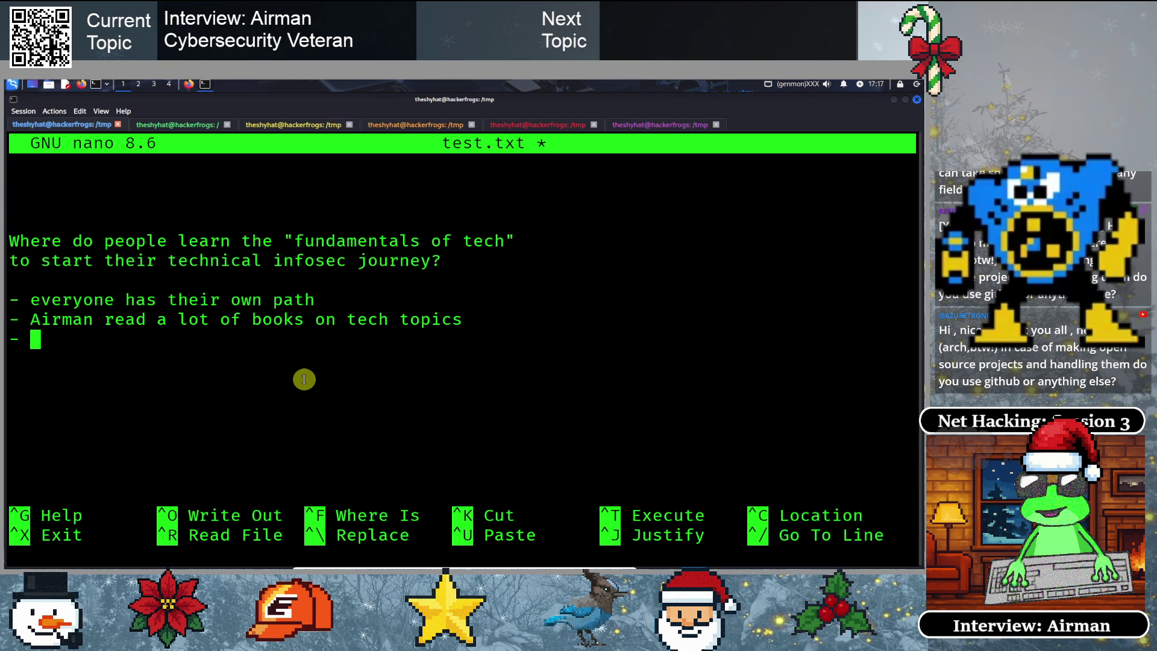
text(building a home)
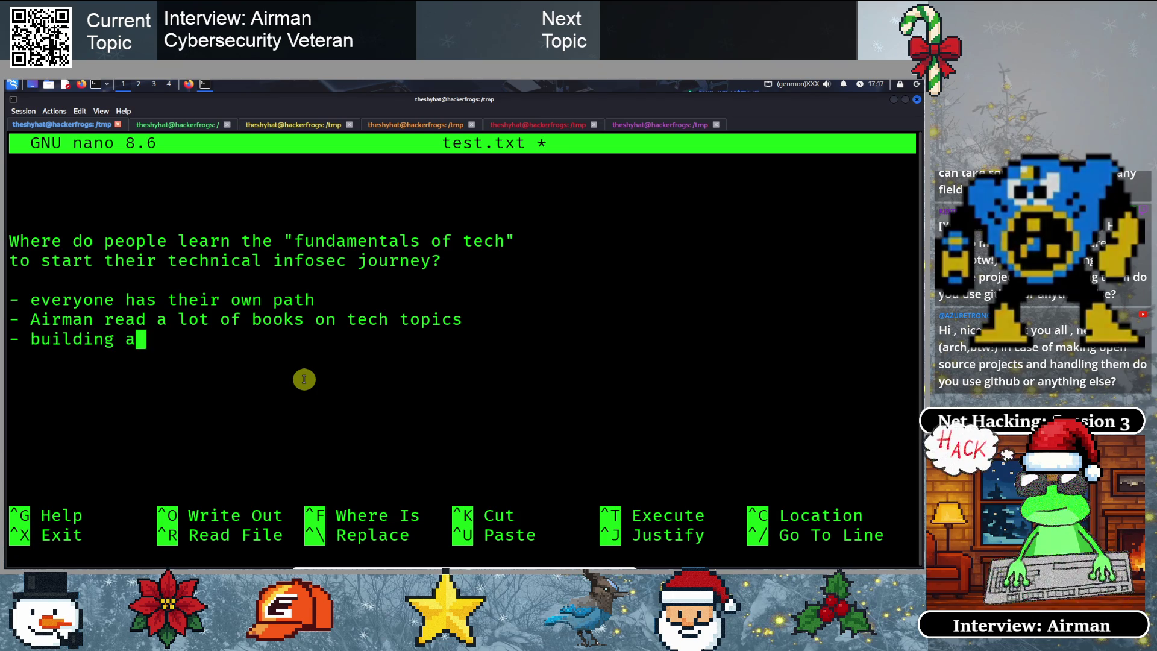
text( lab )
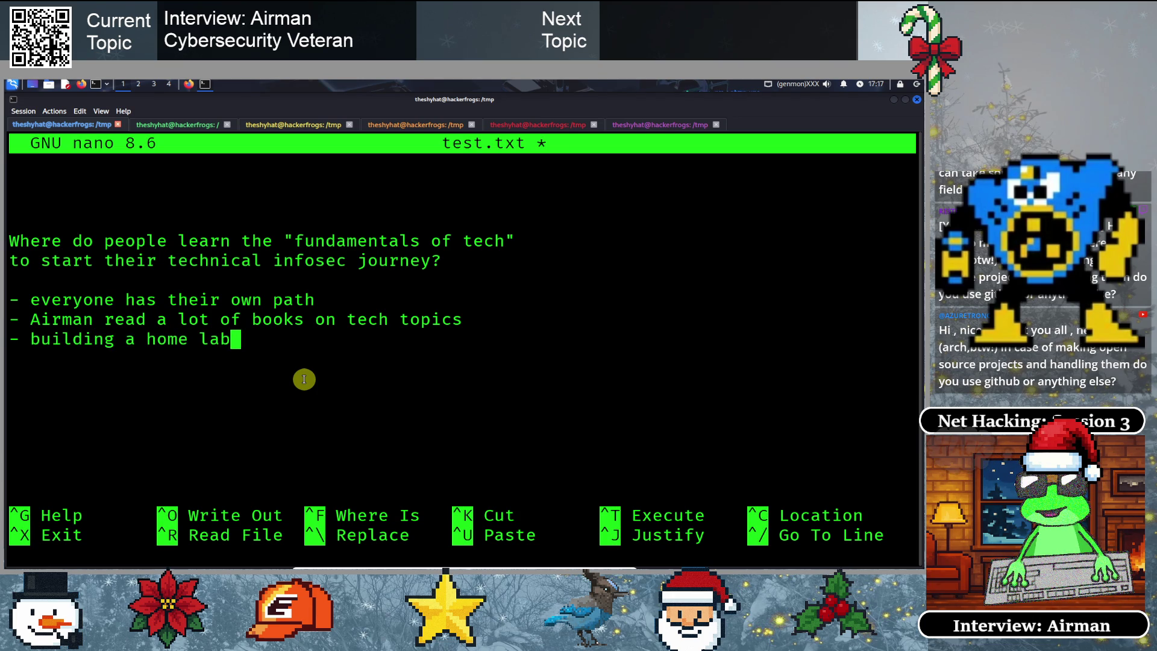
text(/ )
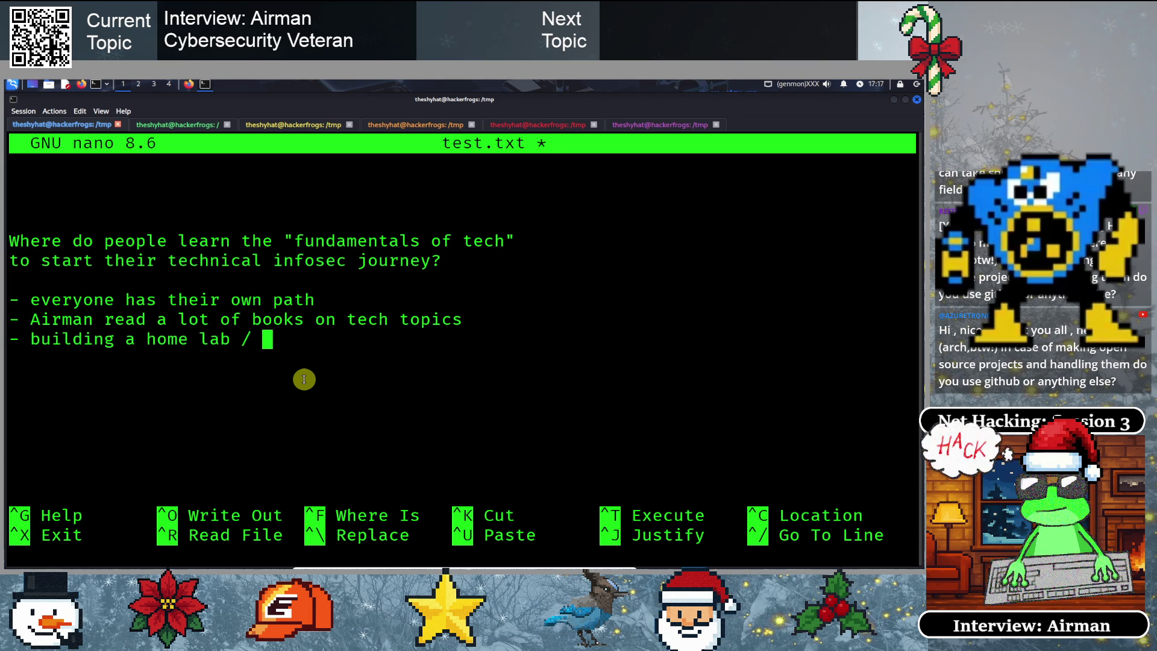
text(doing CTF chal)
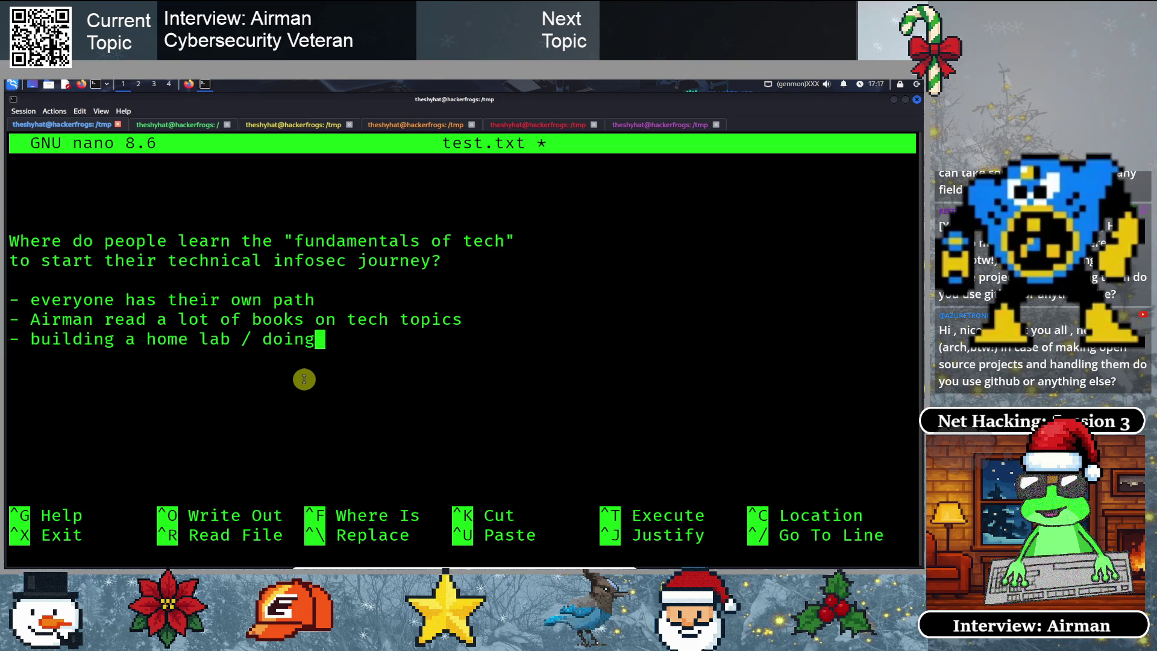
text(lenges)
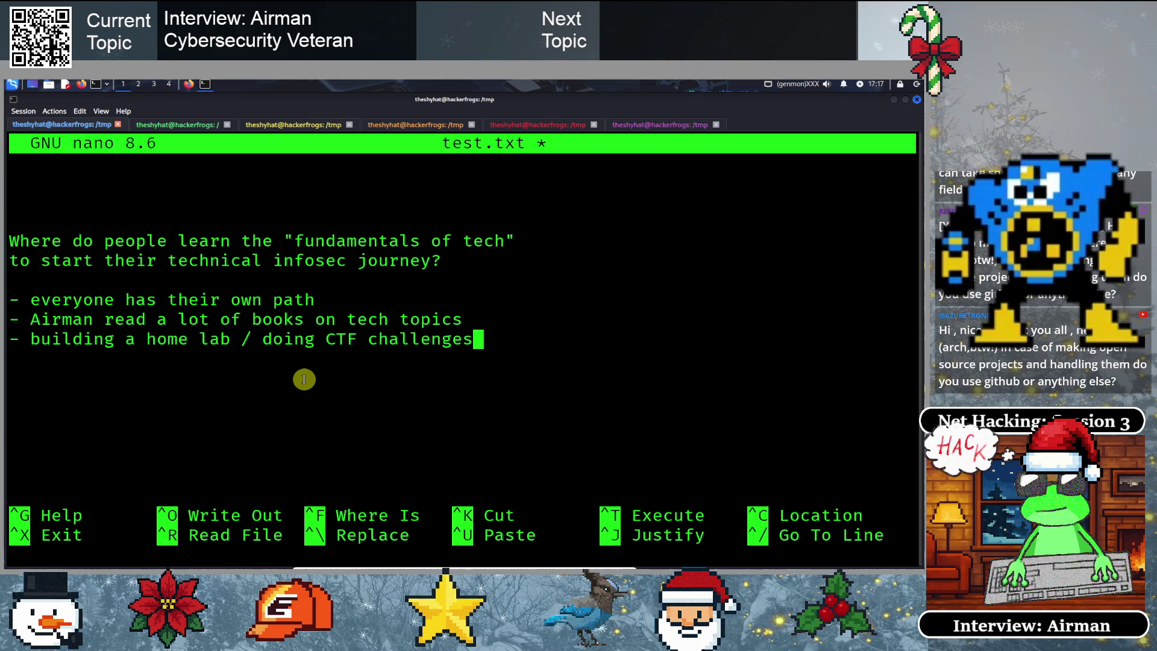
text( might help)
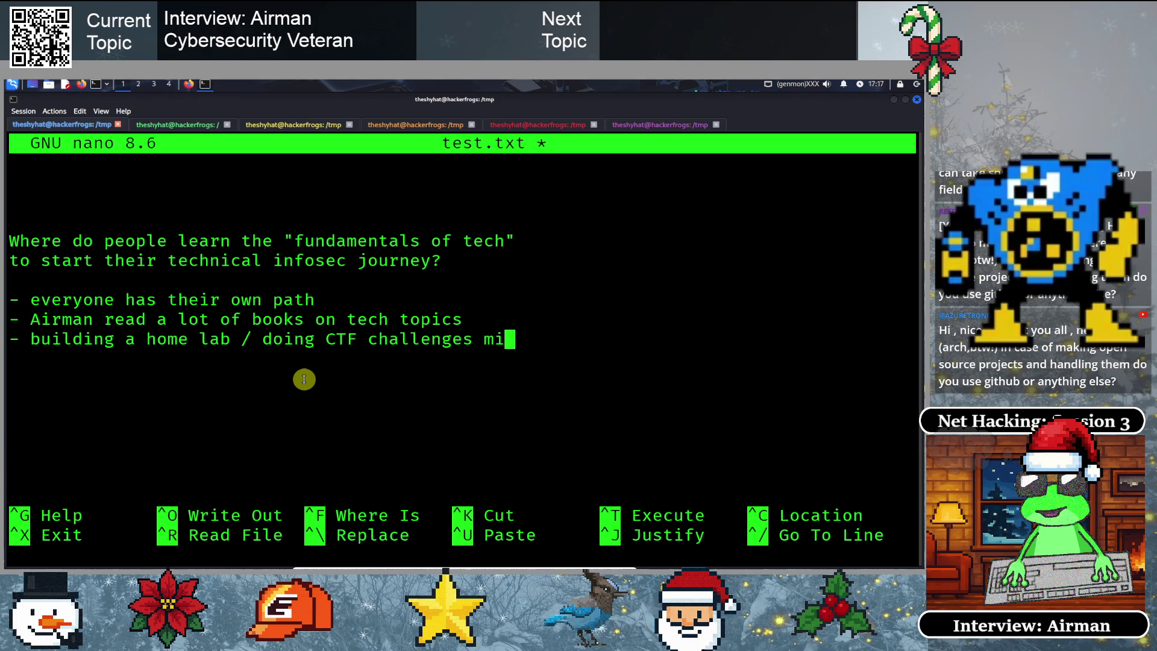
key(Return)
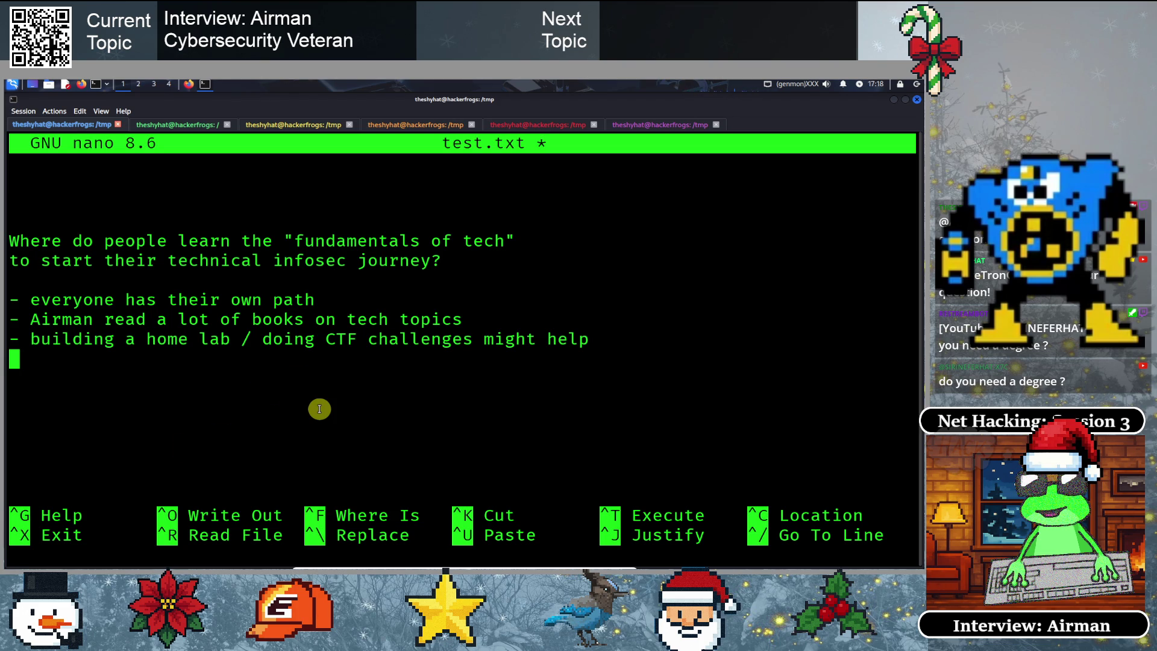
Write the bullet '- create / join social groups for infosec', replacing 'that', and start a new line.
text(- )
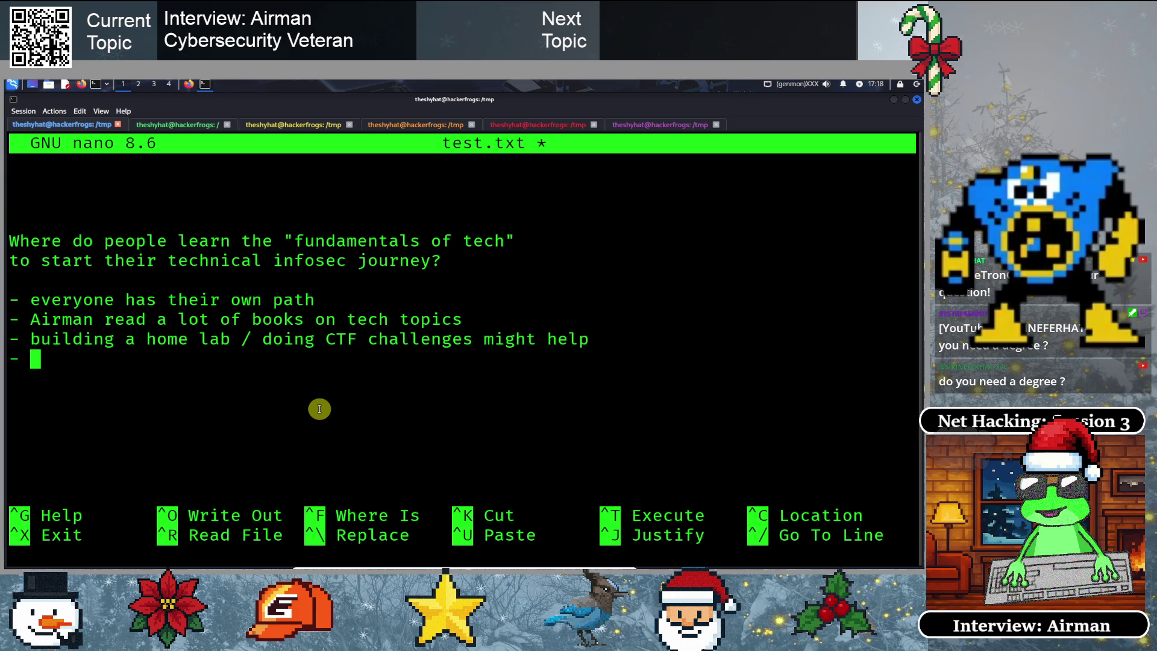
text(create / )
text(join social gr)
text(oups that)
key(BackSpace)
key(BackSpace)
key(BackSpace)
text(for )
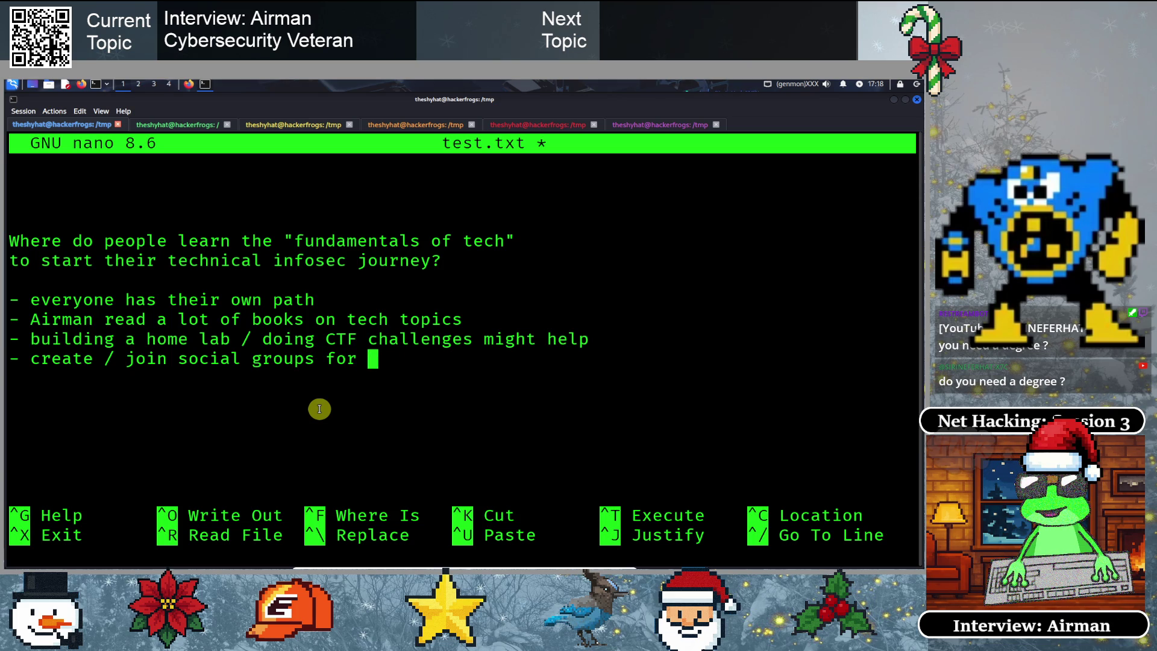
text(infosec)
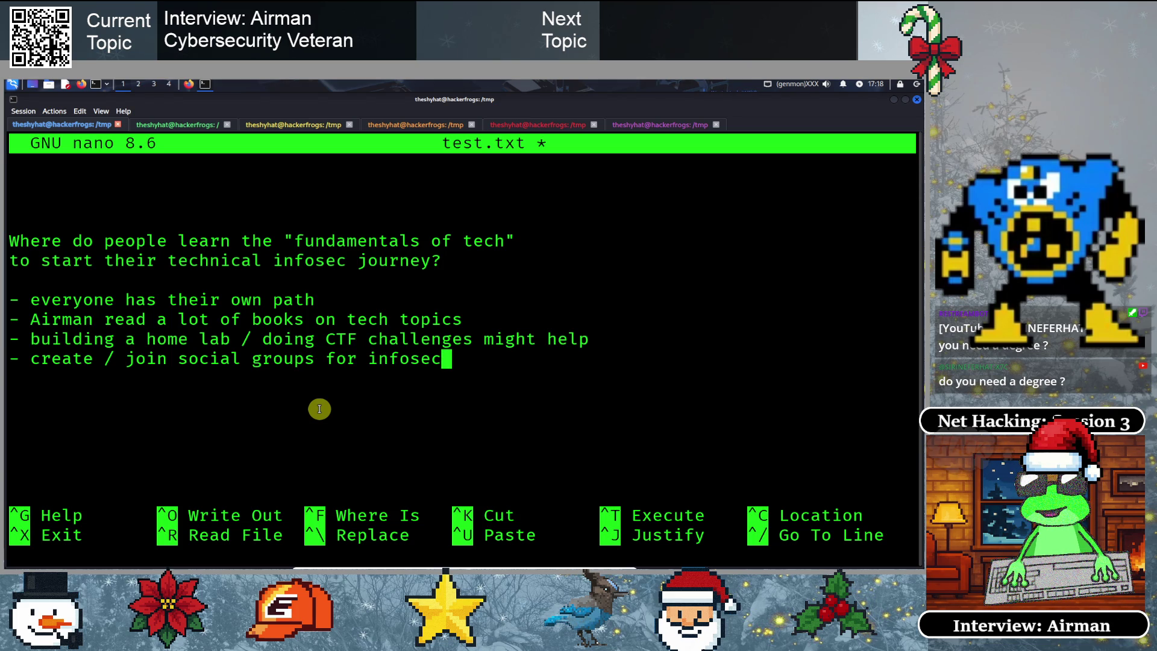
key(Return)
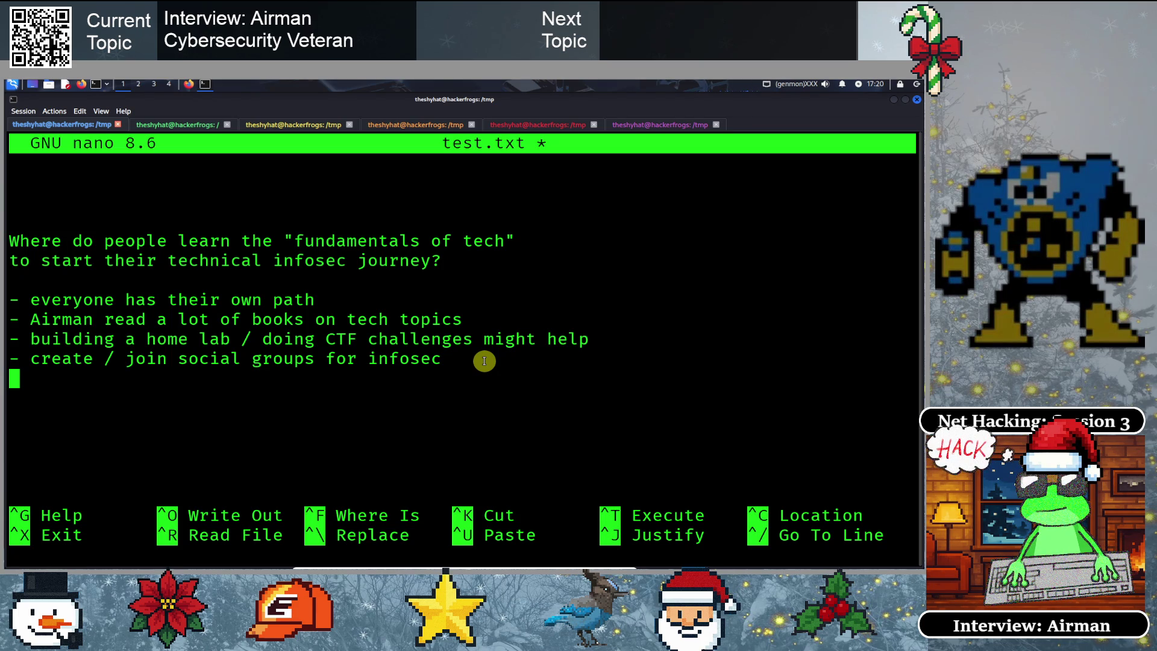
Add a blank line below the infosec bullet to make room for the next question.
key(Return)
key(Return)
key(Return)
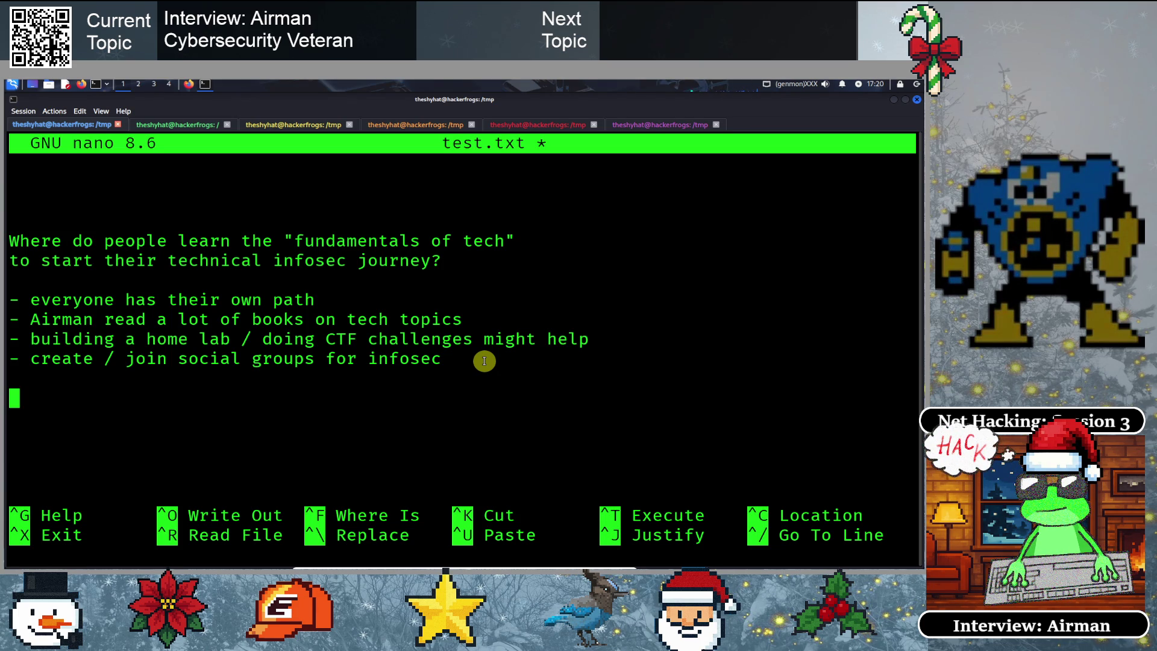
Bring the viewer's GitHub open-source question into the file and break it before 'new'.
key(BackSpace)
key(BackSpace)
key(BackSpace)
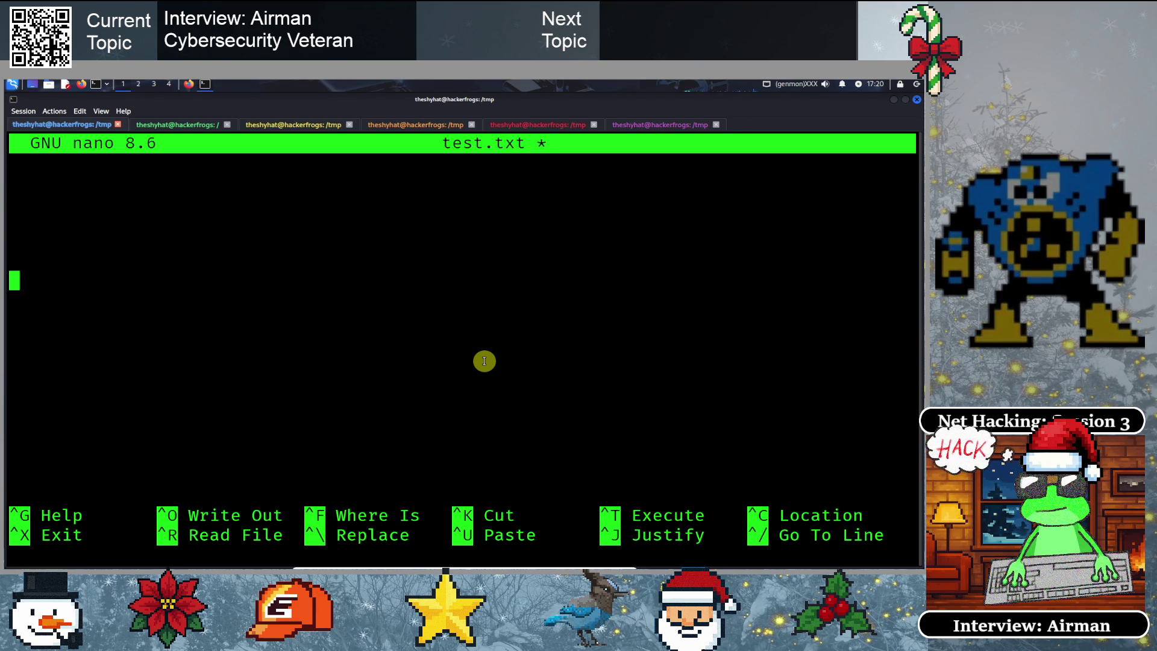
key(Home)
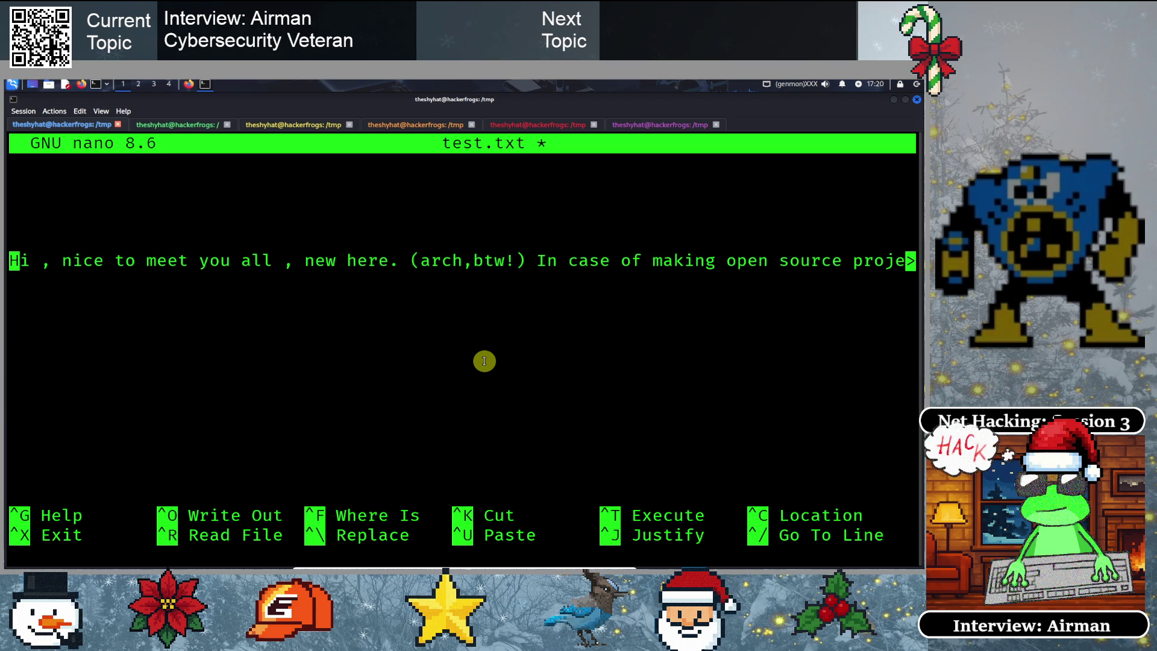
key(ctrl+Right)
key(ctrl+Right)
key(ctrl+Right)
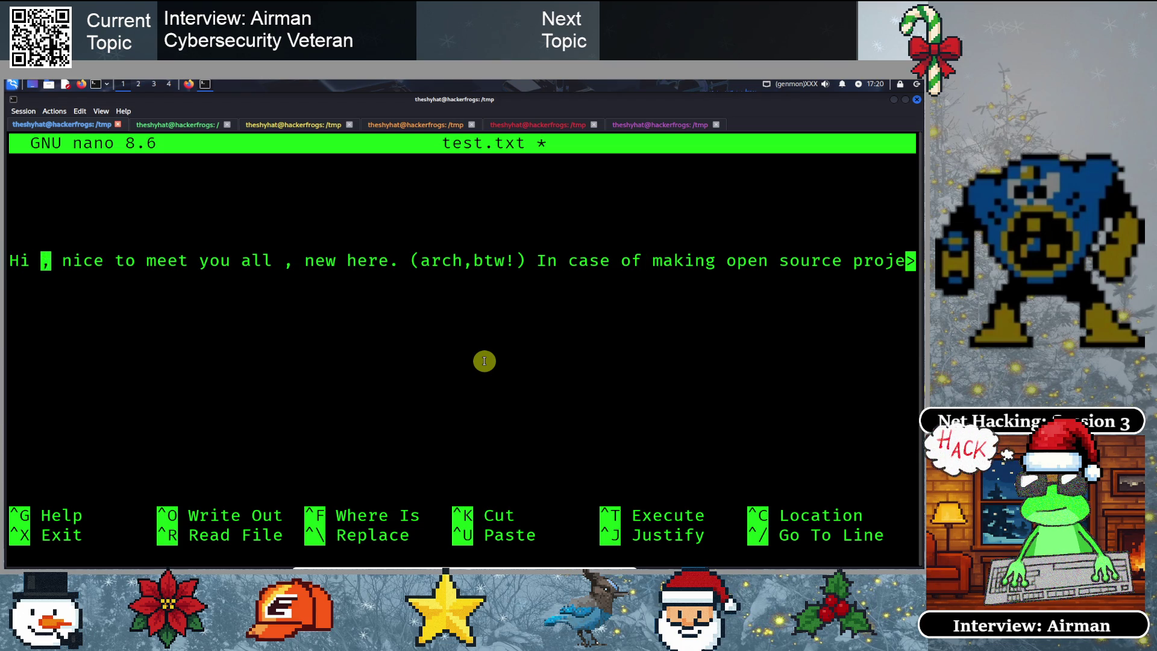
key(Right)
key(Right)
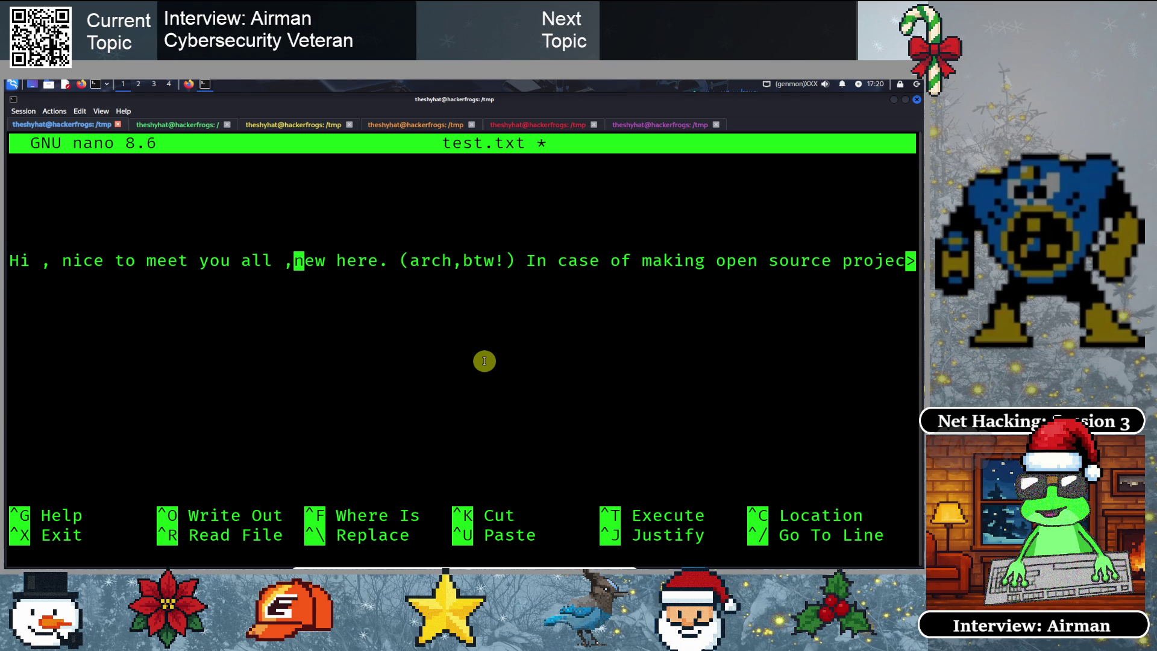
key(Return)
key(Right)
key(Right)
key(Right)
key(Right)
key(Right)
key(Right)
key(Right)
key(Right)
key(Right)
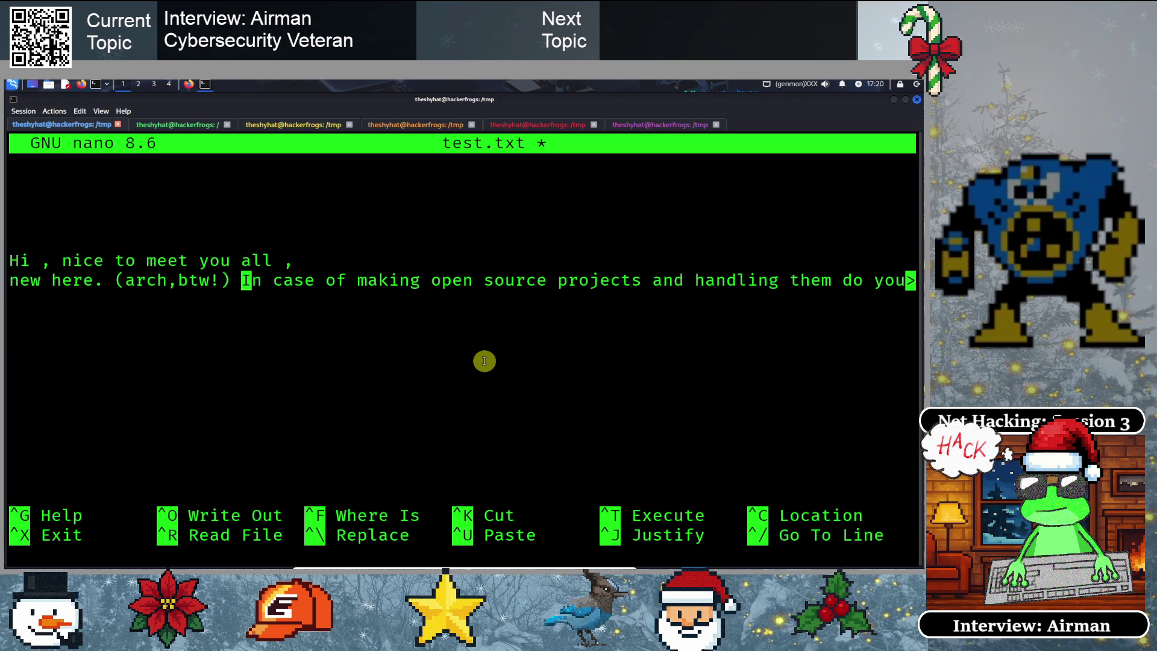
key(Right)
key(Right)
key(Right)
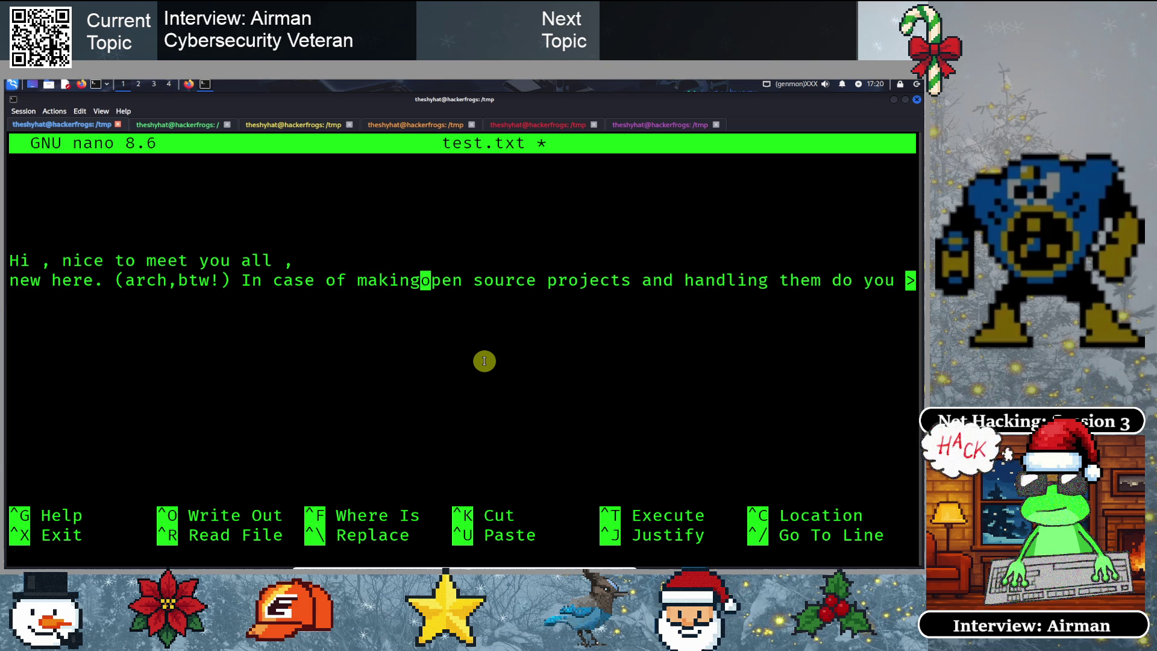
Break the question before 'open' and 'handling', then add space and an answer dash.
key(Return)
key(Right)
key(Right)
key(Right)
key(Right)
key(Right)
key(Right)
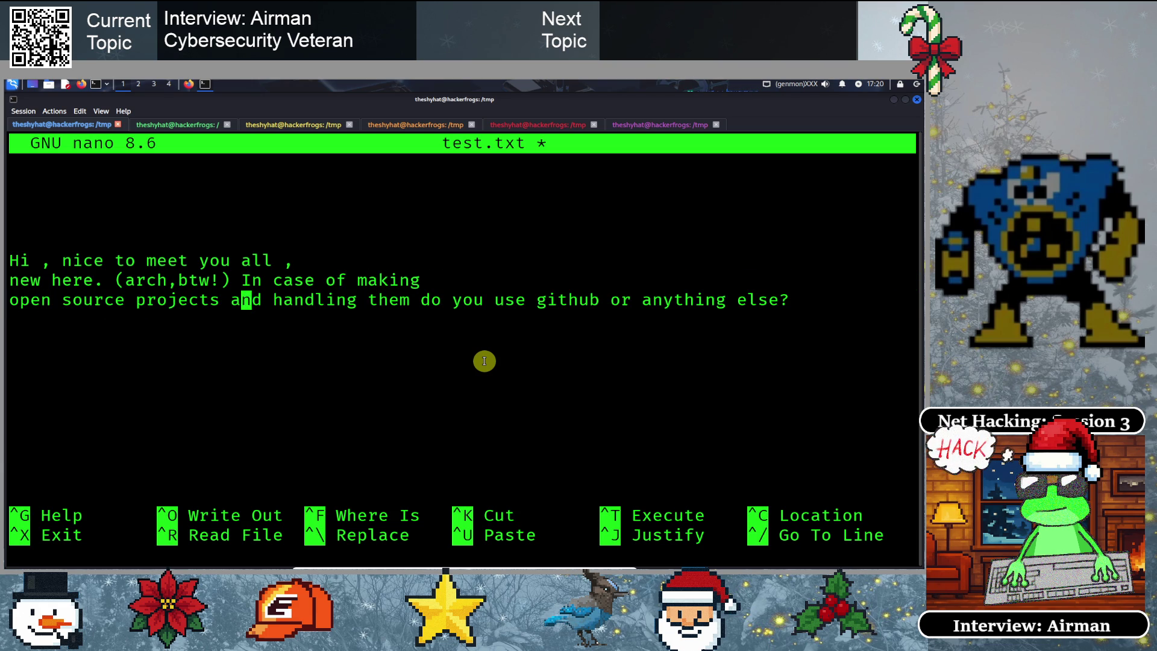
key(Delete)
key(Return)
key(End)
key(Return)
key(Return)
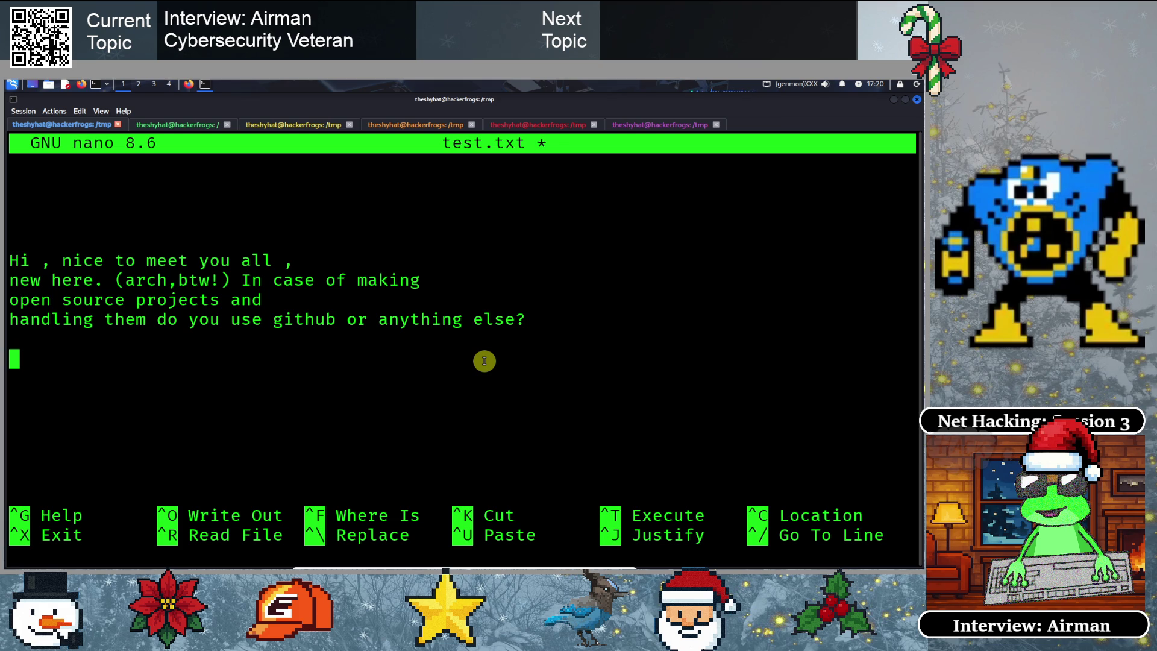
text(-)
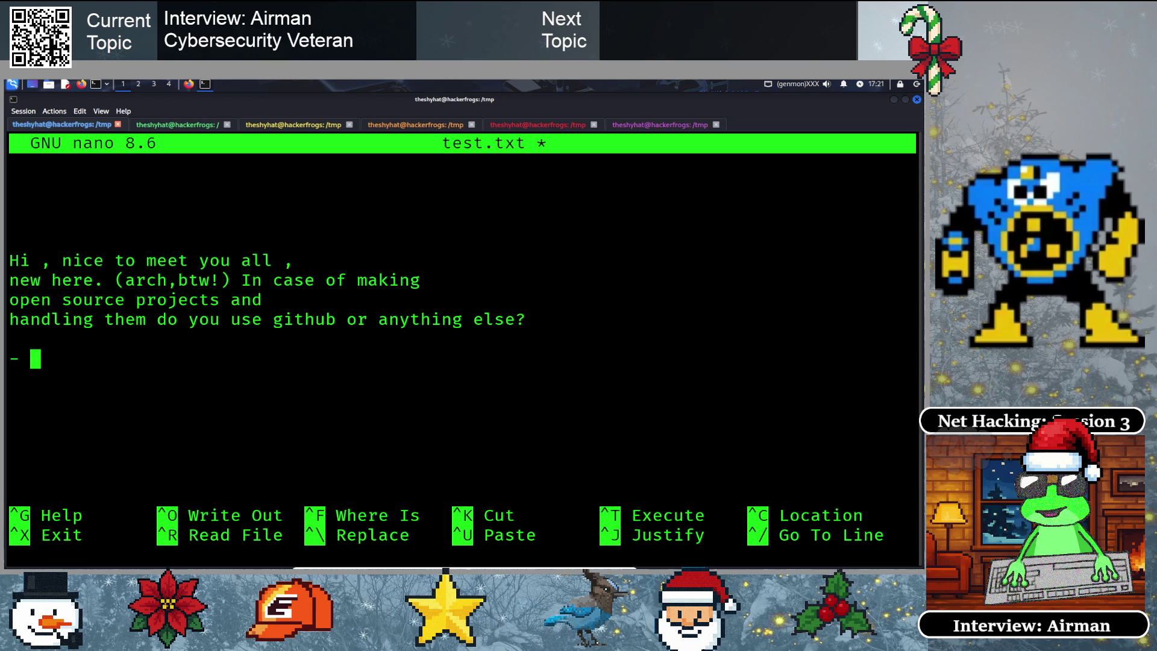
Type 'uses github' after the answer dash under the GitHub question.
text(uses )
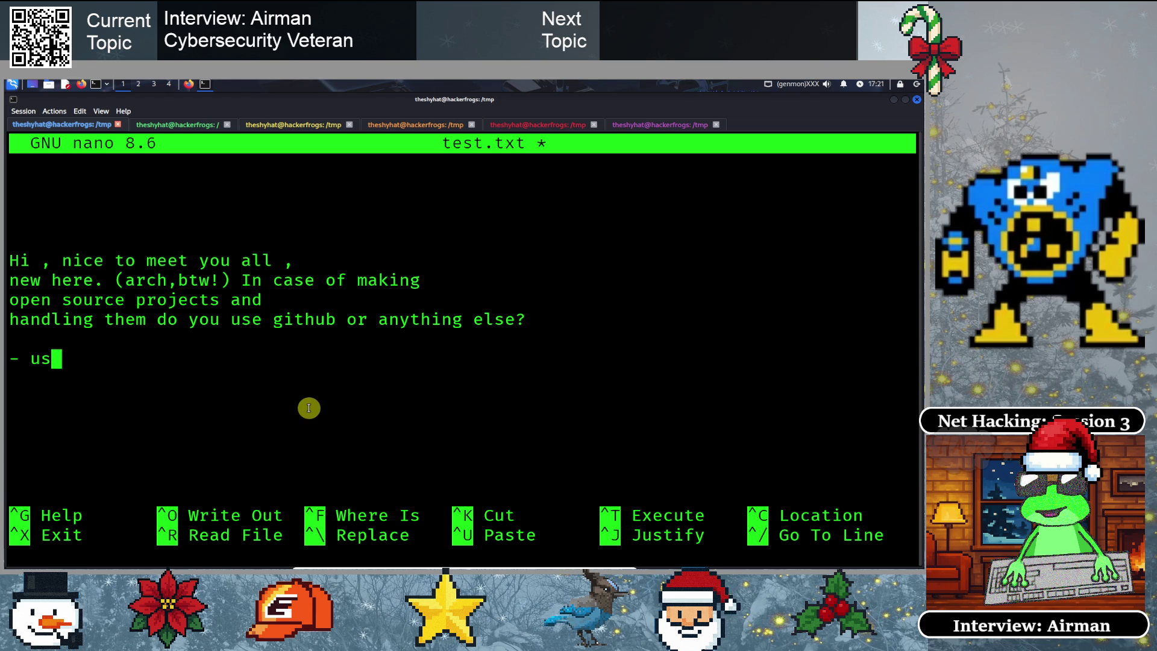
text(github)
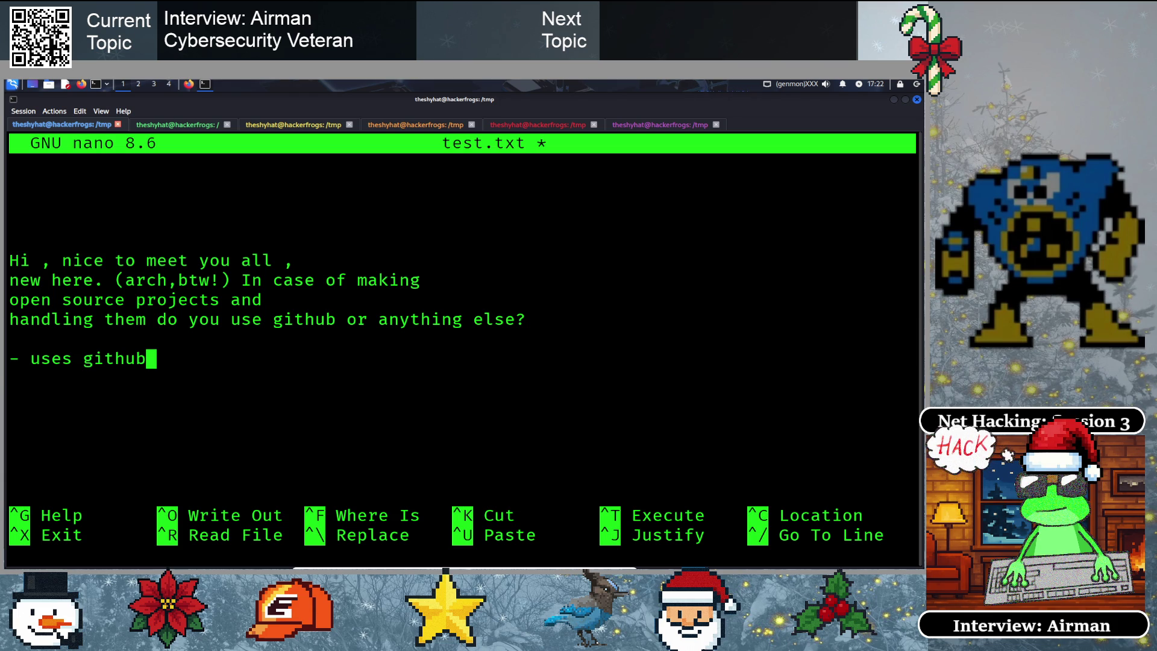
Paste the AI-to-Cyber-Security career question, break it before 'how' and 'get into Cyber Security'.
key(Return)
key(Return)
key(Return)
key(Up)
key(Up)
key(Up)
text(What if I am trying to change careers from AI? how would someone a year out of BS CS get into Cyber Security?)
key(Home)
key(Right)
key(Right)
key(Right)
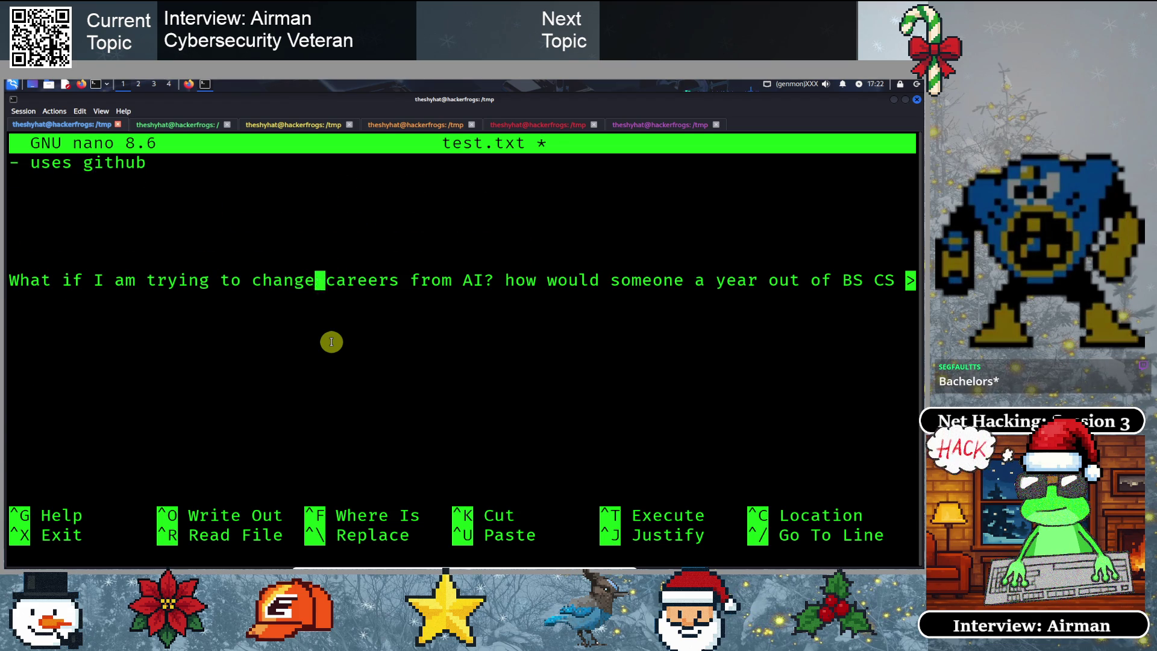
key(Right)
key(Right)
key(Right)
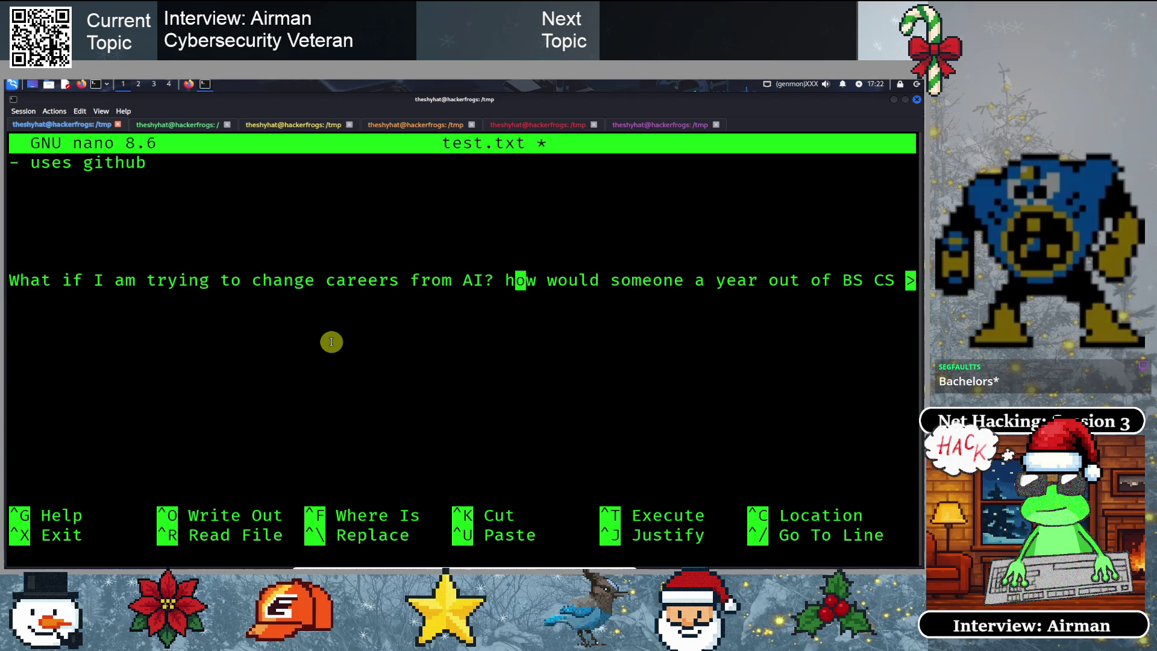
key(Left)
key(Return)
key(Right)
key(Right)
key(Right)
key(Right)
key(Right)
key(Right)
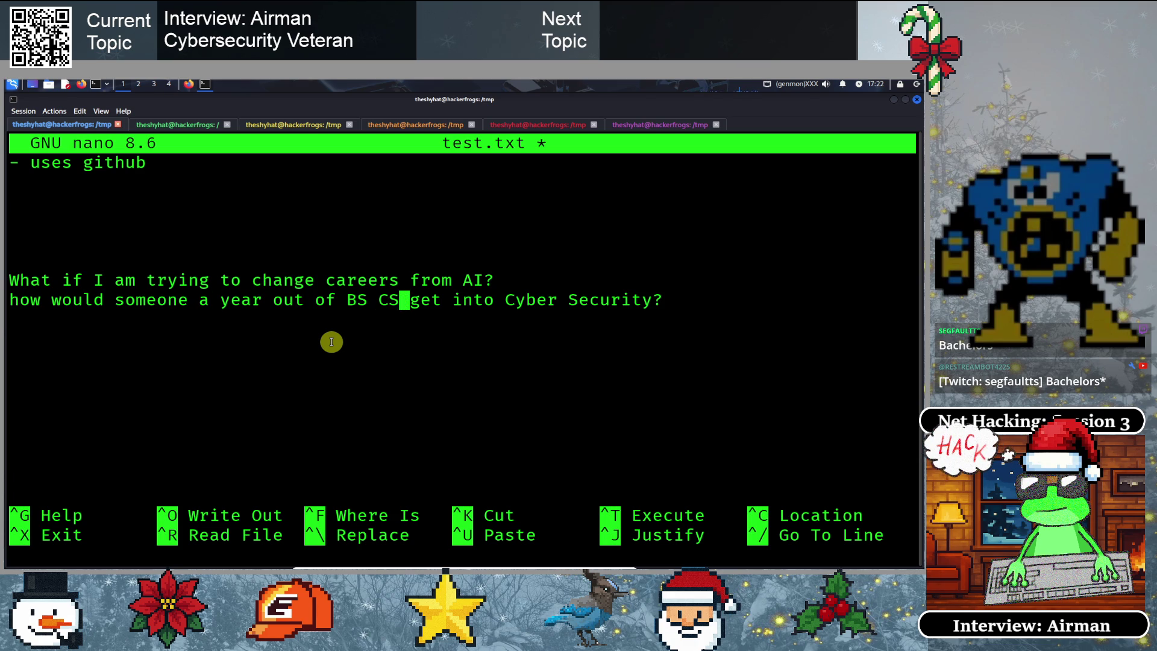
key(Right)
key(Return)
key(Right)
key(Right)
key(Down)
key(Down)
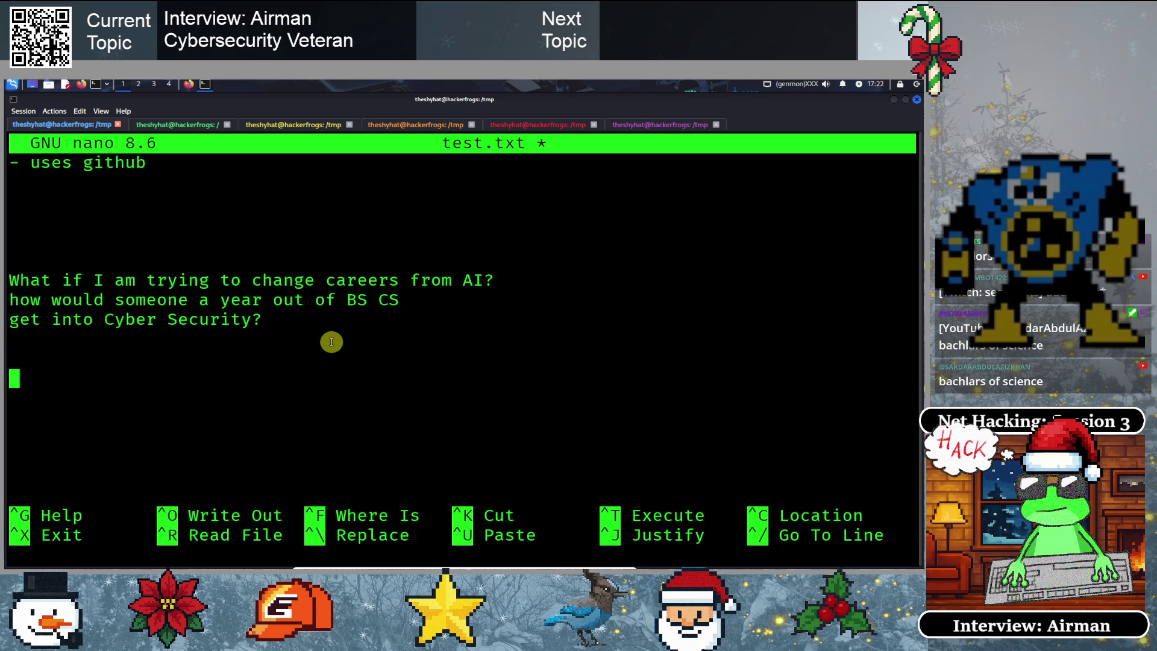
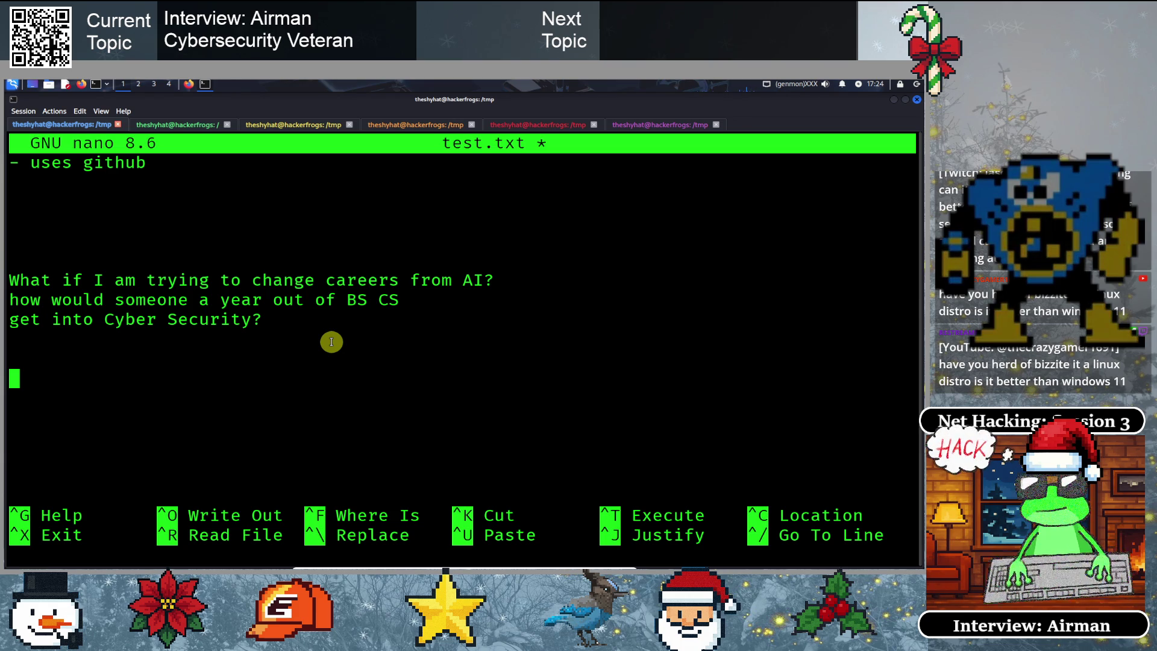
Move below the earlier career-change question onto an empty line of test.txt.
key(Return)
key(Return)
key(Return)
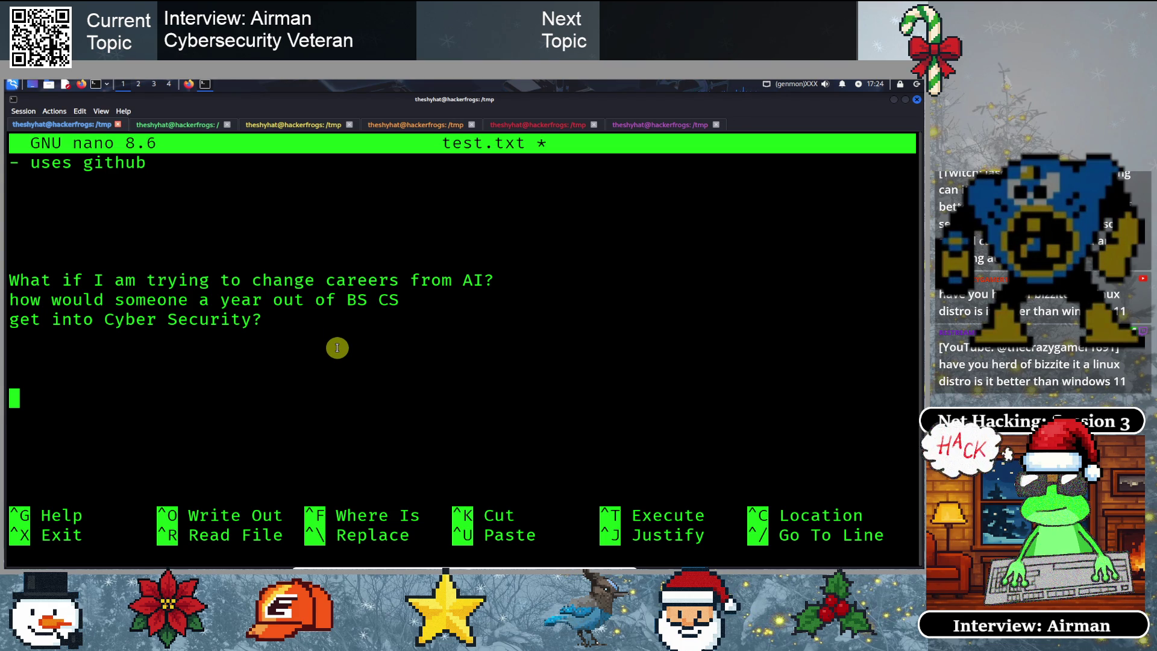
key(Up)
key(Up)
key(Up)
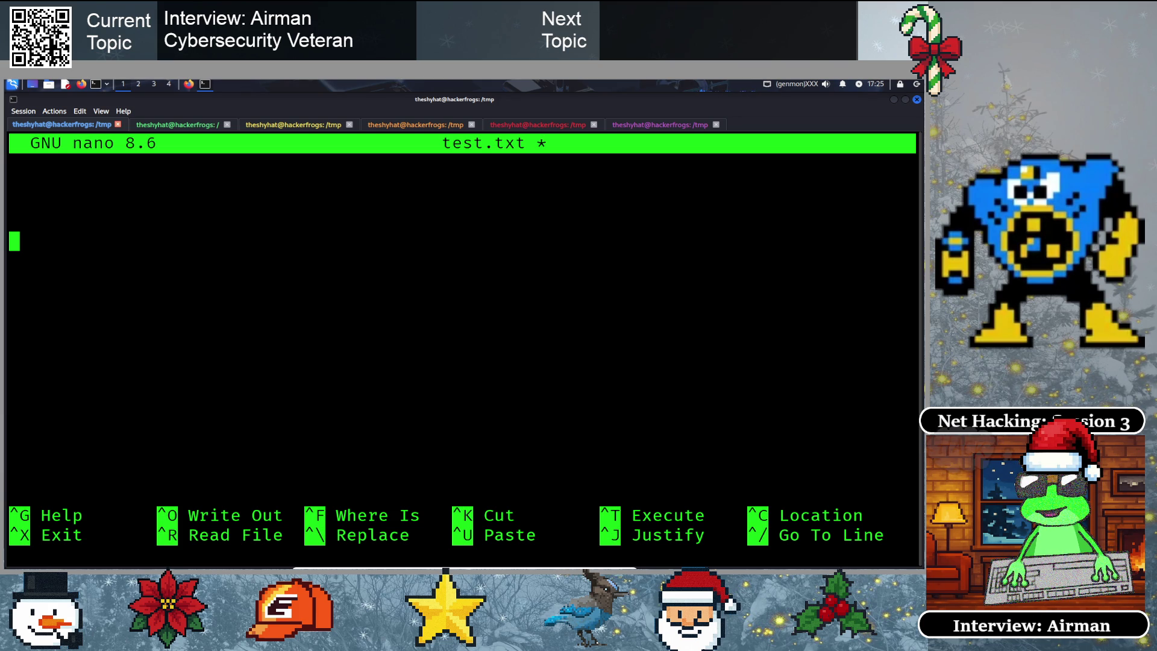
Paste the red-teaming self-teaching question onto the blank line, removing a stray 'V' first.
text(V)
key(BackSpace)
key(ctrl+shift+v)
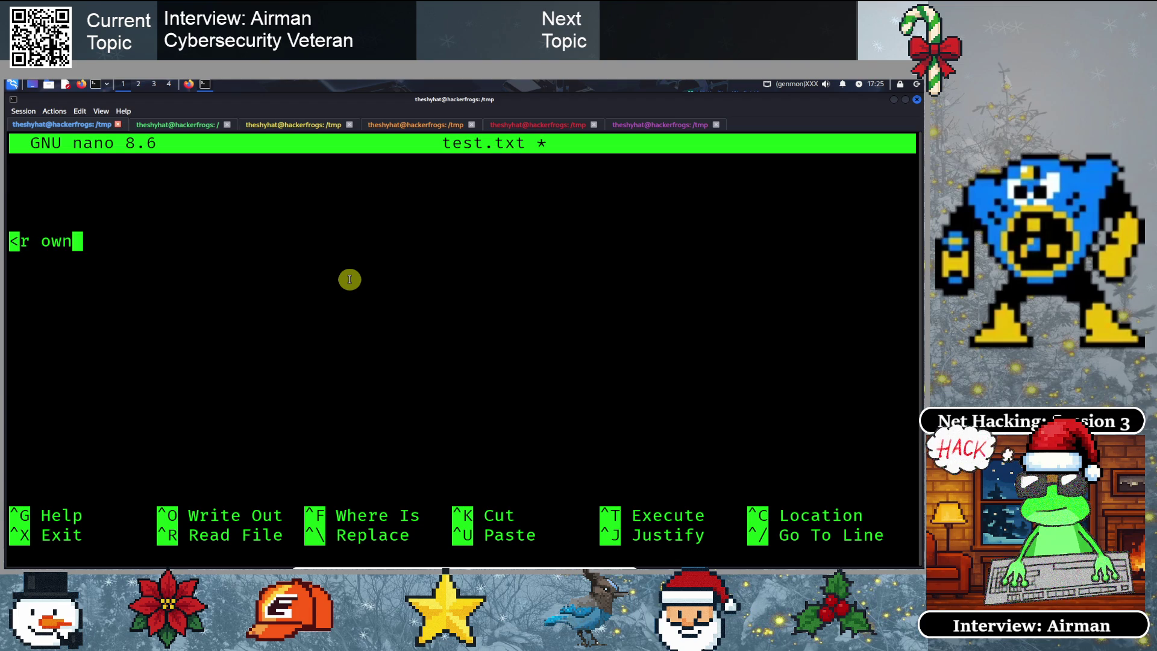
Wrap the pasted question onto new lines after 'become' and after 'of'.
key(Home)
key(Right)
key(Right)
key(Right)
key(Right)
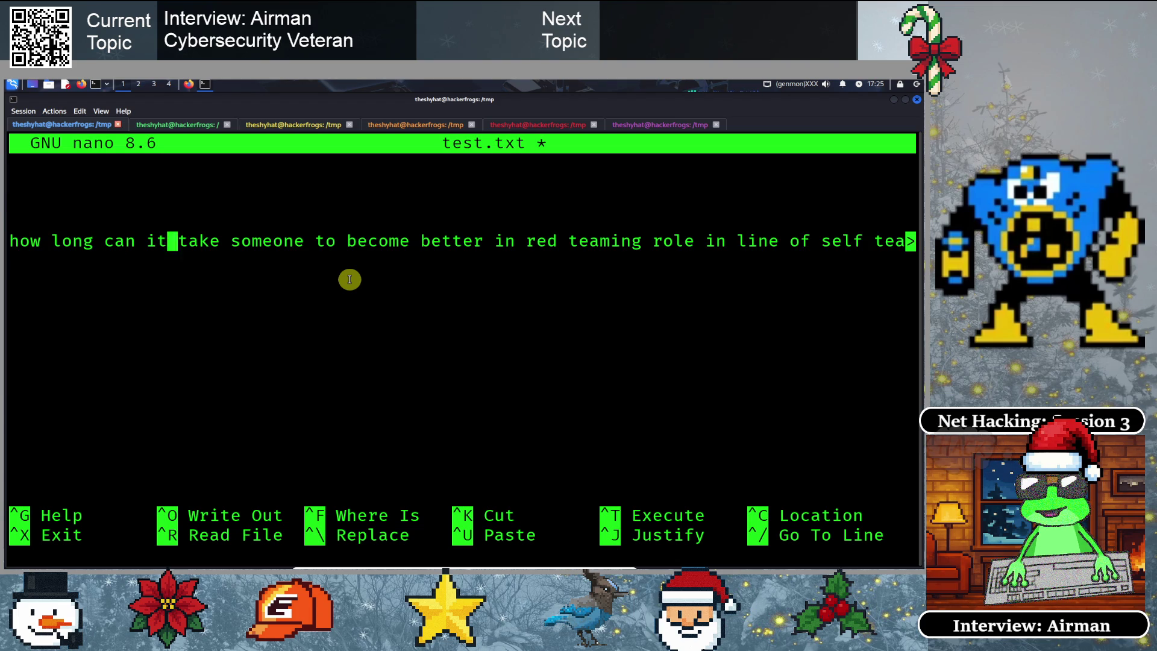
key(Right)
key(Right)
key(Right)
key(Delete)
key(Return)
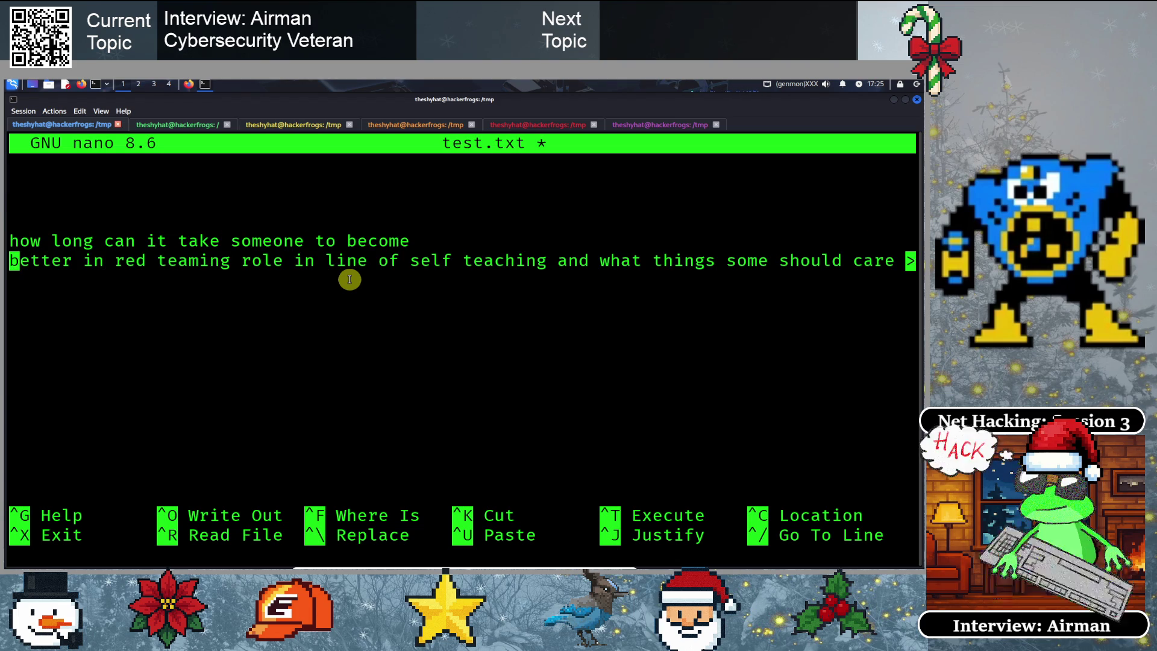
key(Right)
key(Right)
key(Right)
Break the question once more after 'should' so 'care about' starts the fourth line.
key(Right)
key(Right)
key(Right)
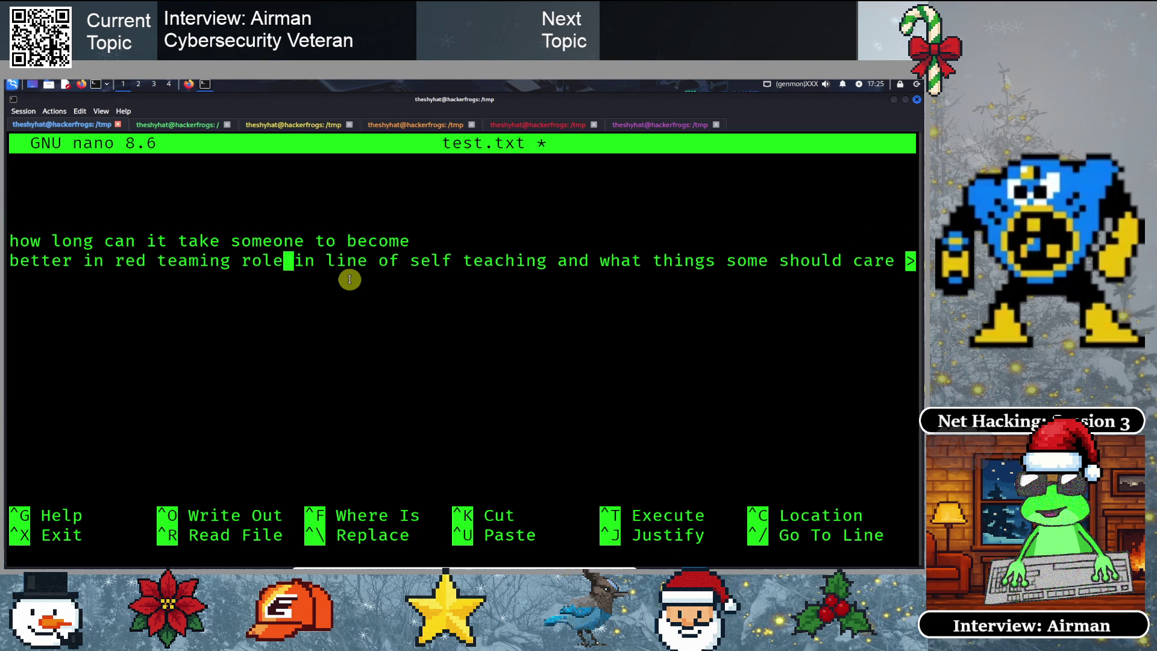
key(Delete)
key(Return)
key(Right)
key(Right)
key(Right)
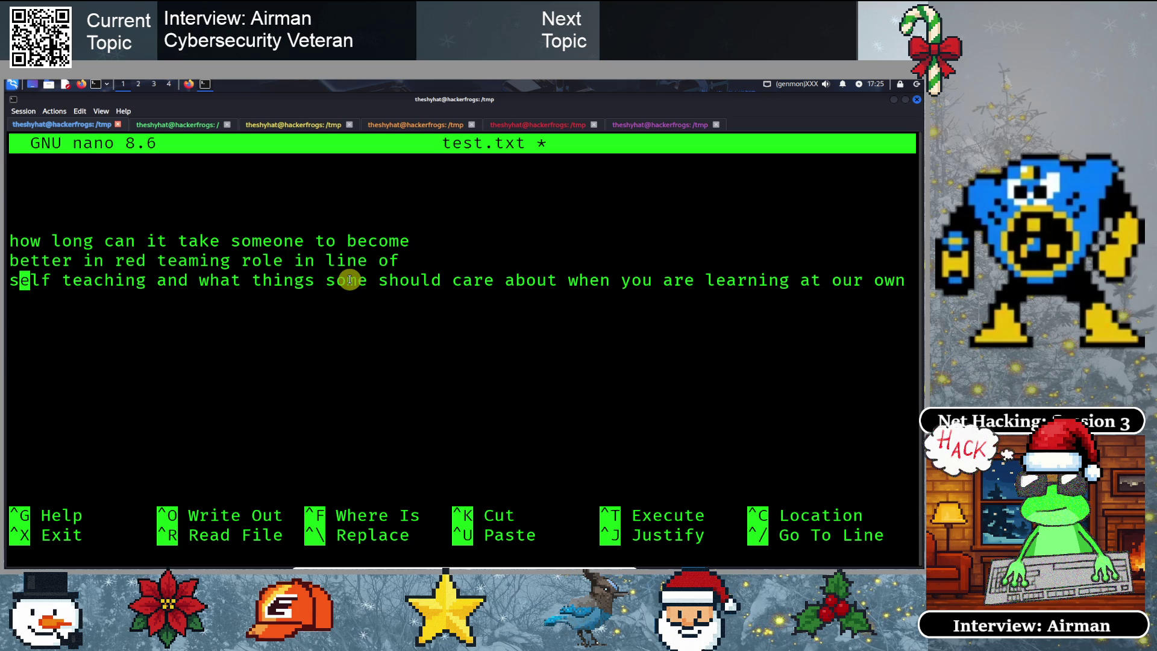
key(Right)
key(Right)
key(Right)
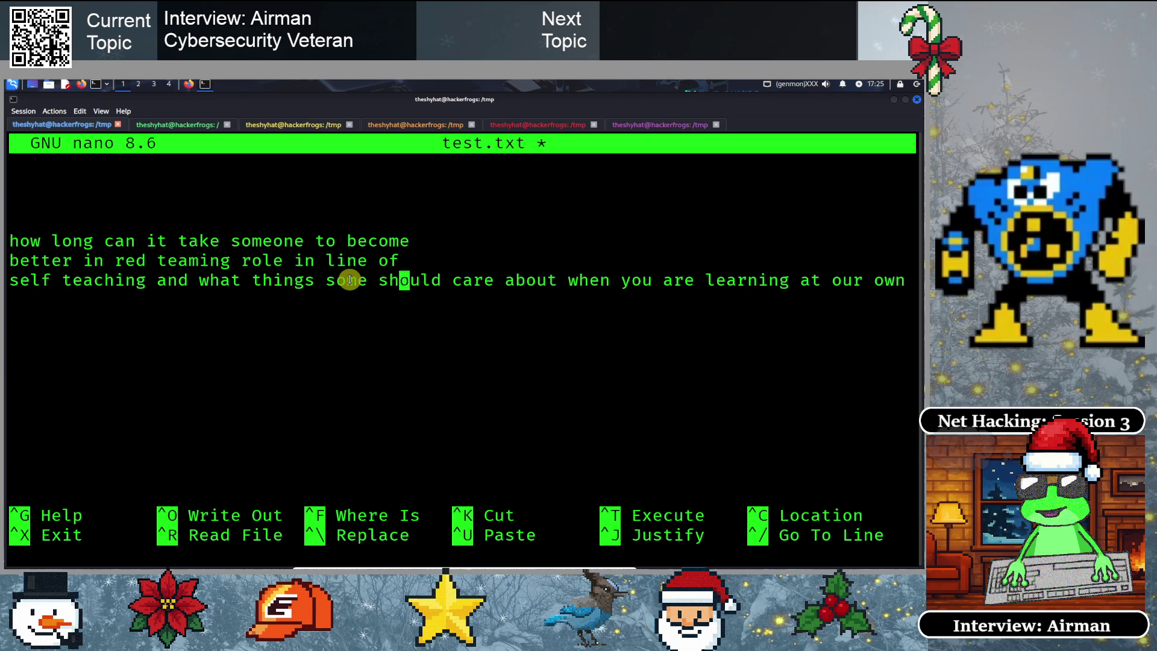
key(Delete)
key(Return)
key(Right)
key(Right)
key(Right)
key(Down)
key(Down)
key(Down)
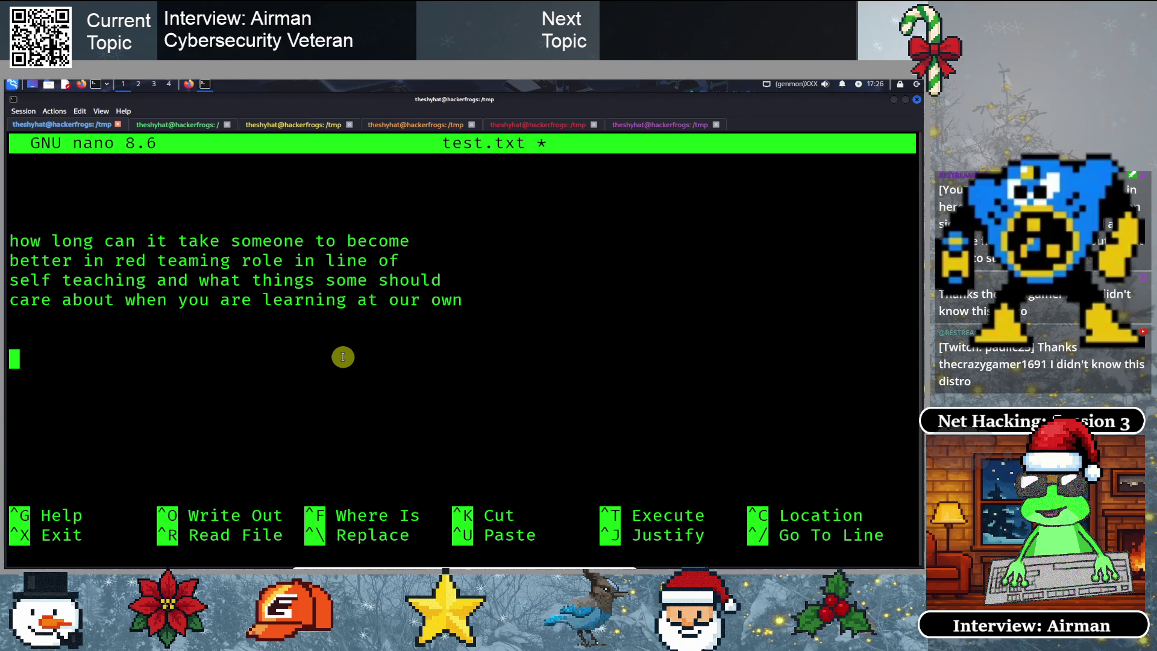
click(188, 84)
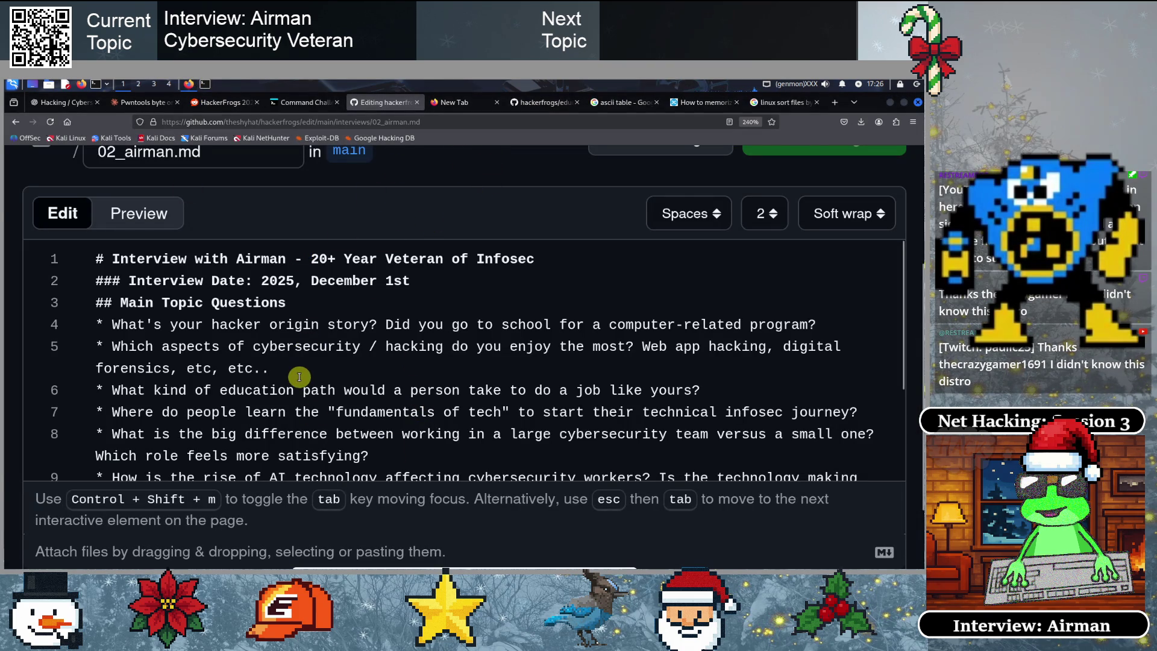
scroll(298, 377, down, 2)
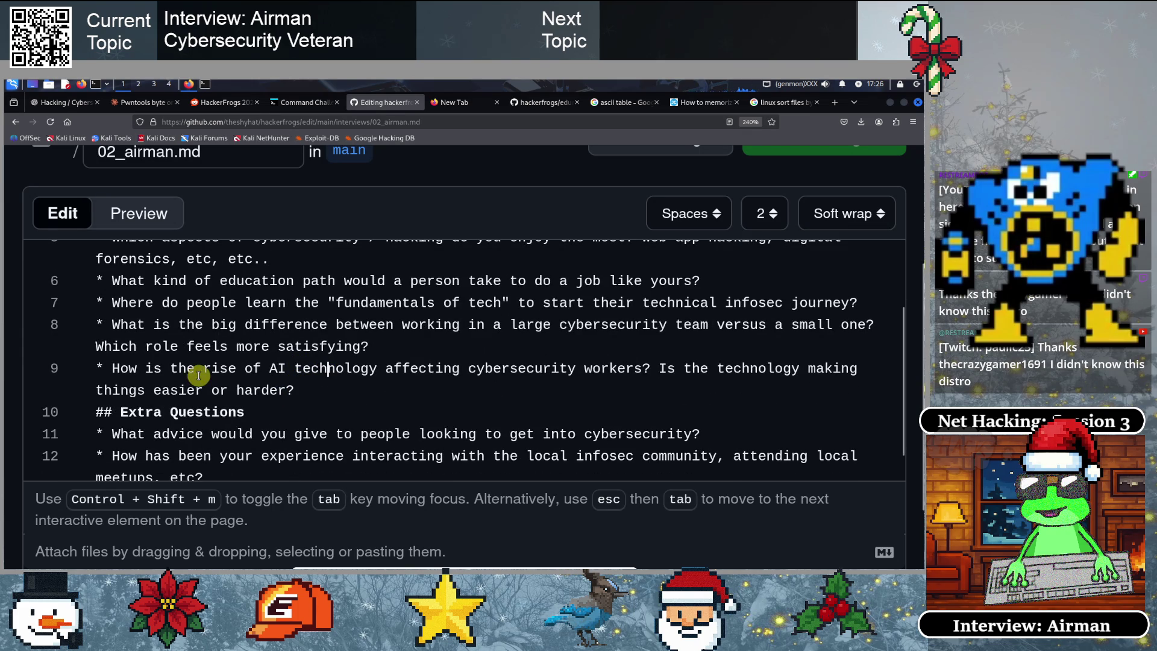
mouse_move(113, 325)
mouse_down()
mouse_move(374, 345)
mouse_move(335, 345)
mouse_up()
right_click(335, 345)
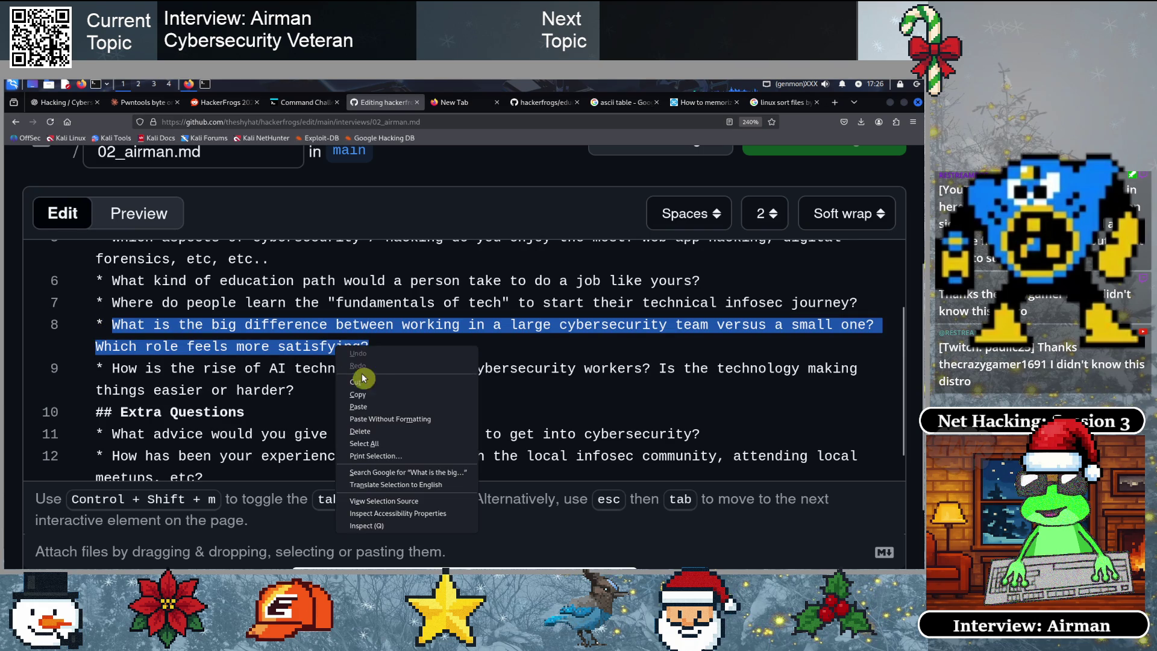
click(361, 392)
click(285, 371)
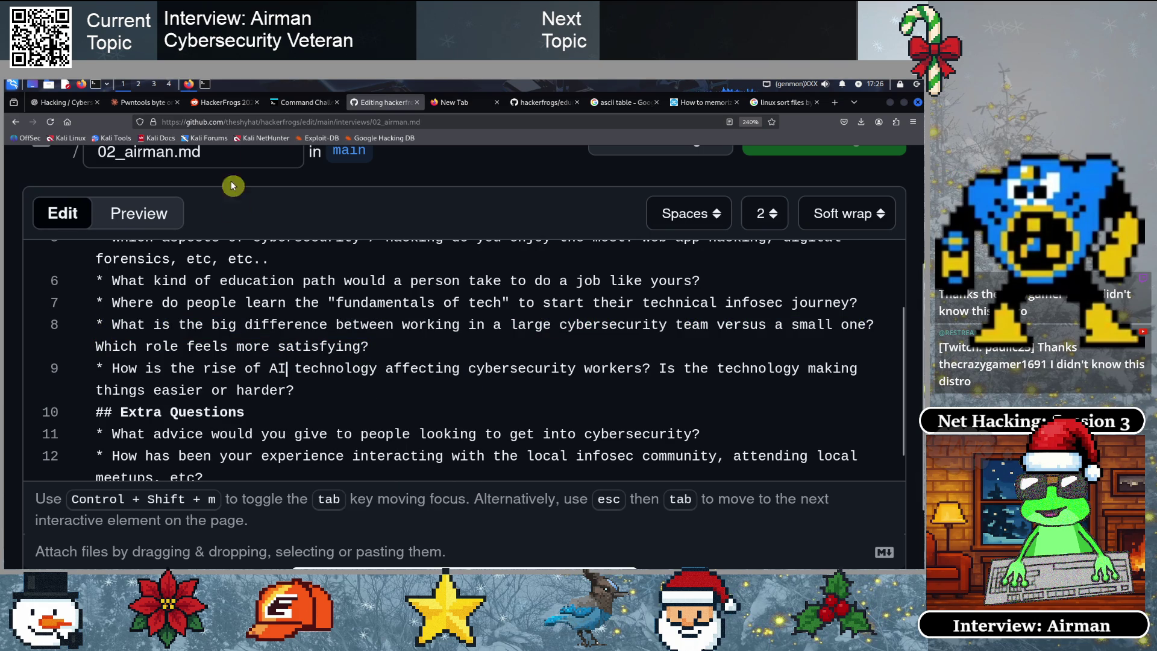
click(205, 84)
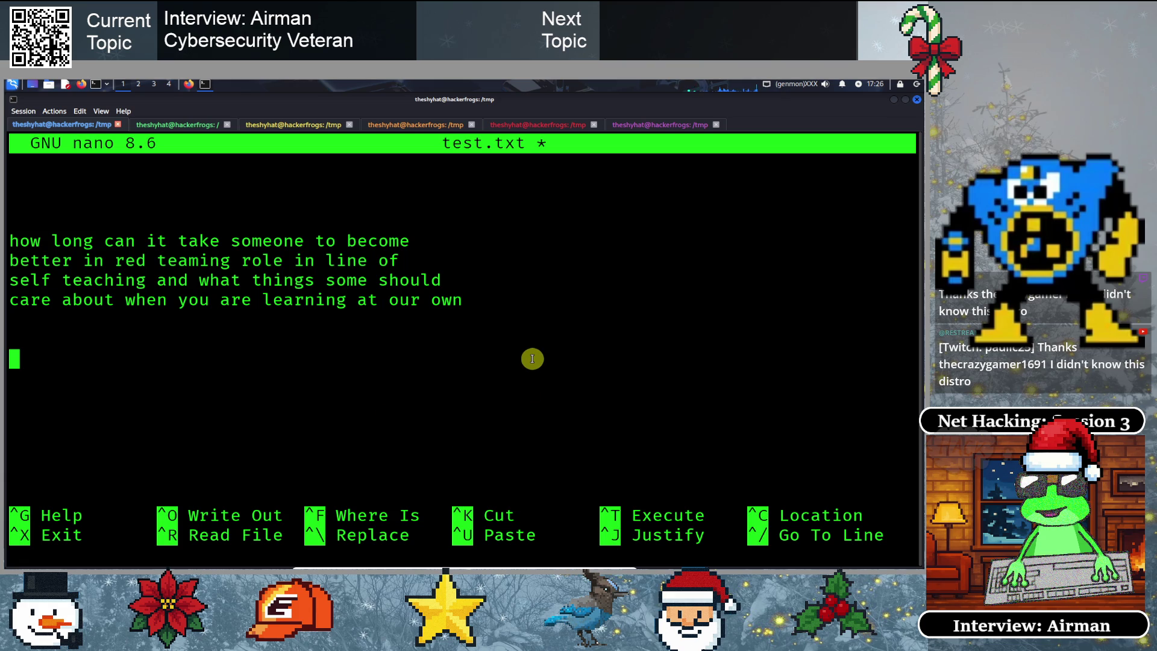
Paste the large-versus-small cybersecurity team question onto an empty line below the red-teaming question.
key(Return)
key(Return)
key(Return)
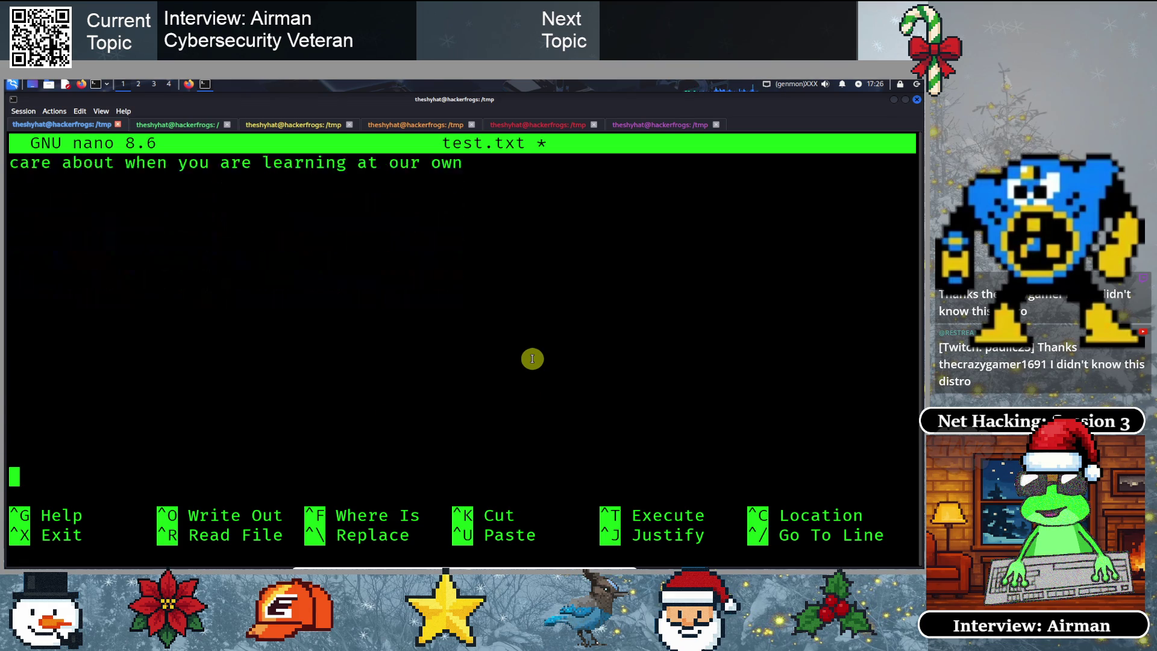
key(BackSpace)
key(BackSpace)
key(BackSpace)
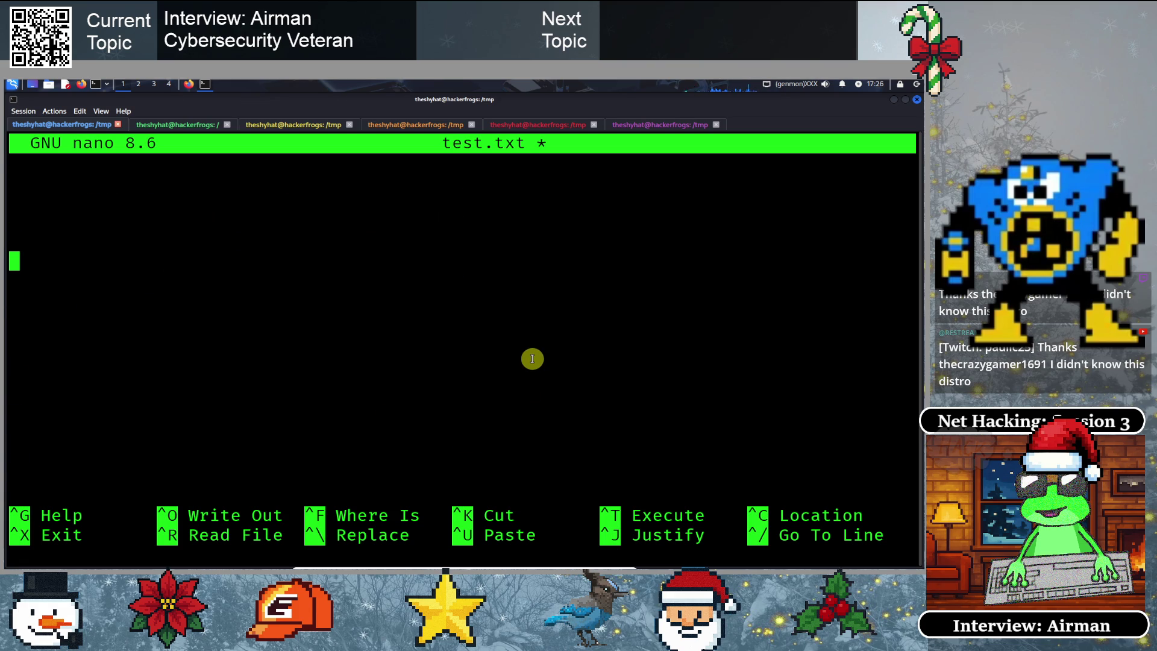
key(ctrl+shift+v)
Split the team question into three lines after 'large' and after 'one?'.
key(Home)
key(ctrl+Right)
key(Right)
key(Right)
key(Right)
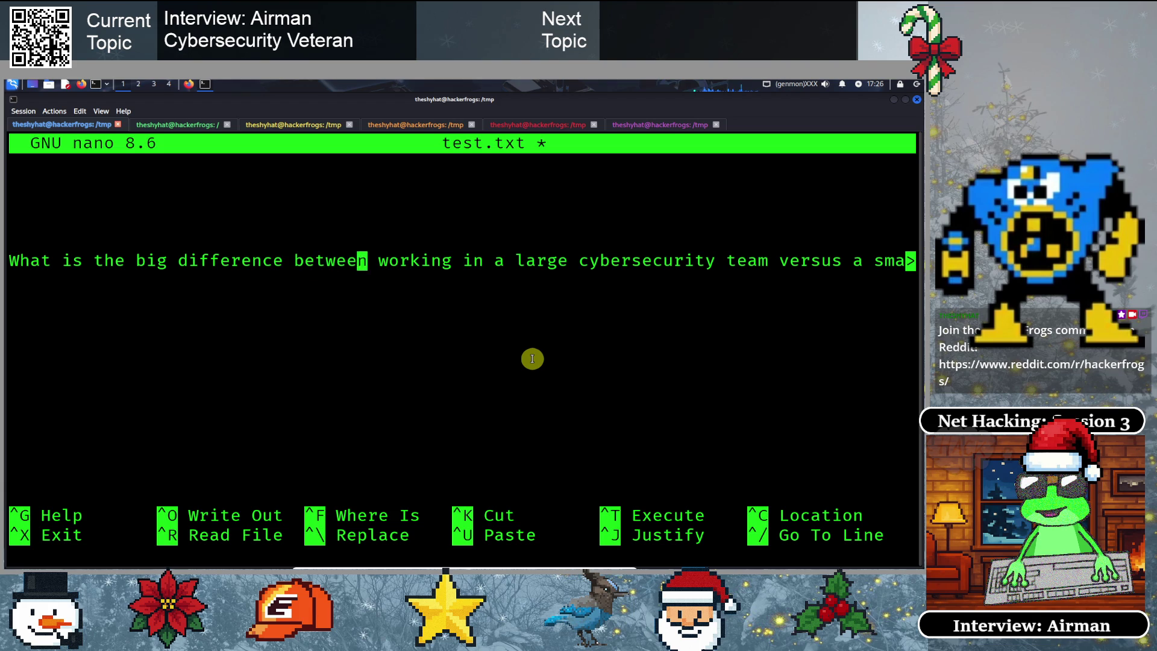
key(Right)
key(Right)
key(Right)
key(Delete)
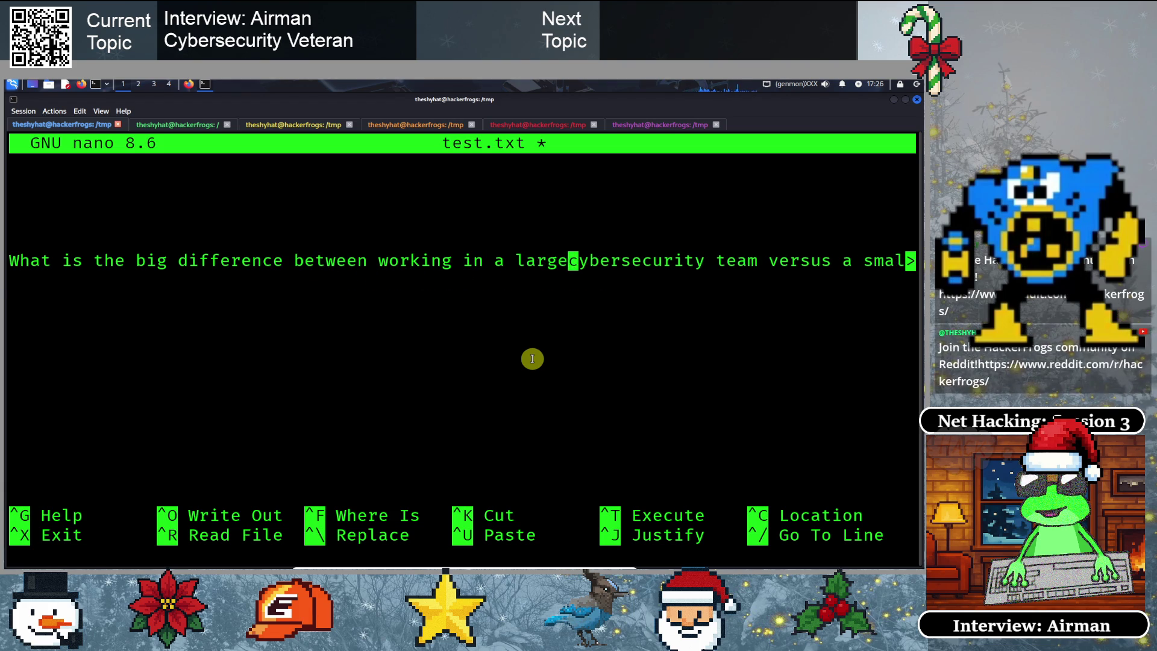
key(Return)
key(Right)
key(Right)
key(Right)
key(Right)
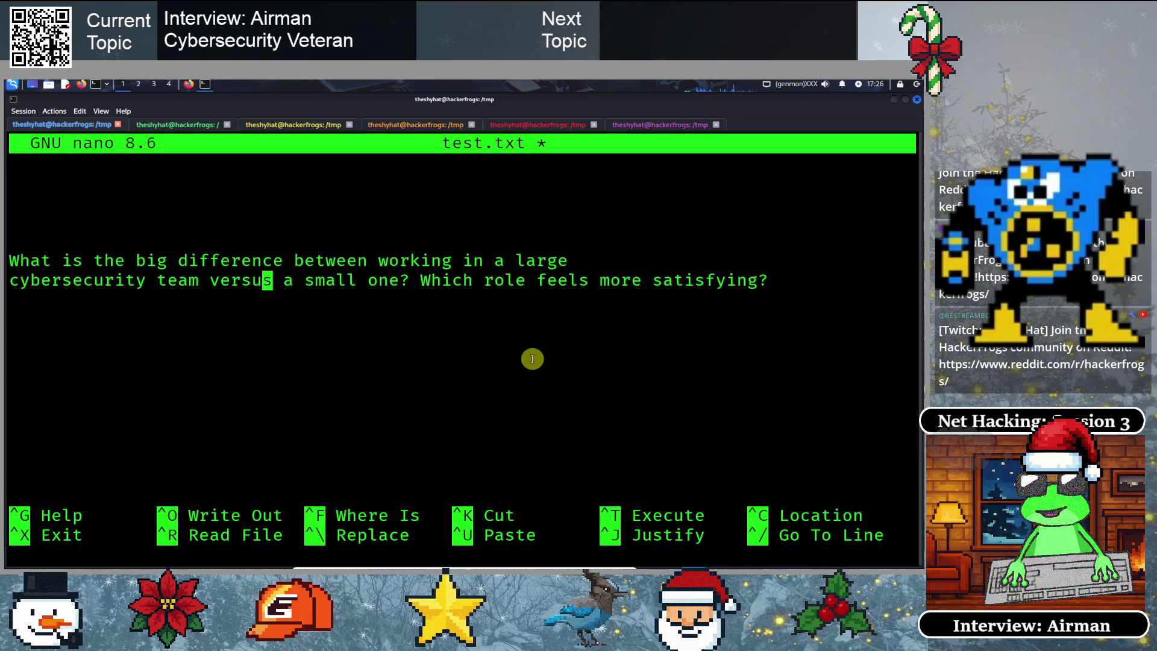
key(Right)
key(Right)
key(Right)
key(Delete)
key(Return)
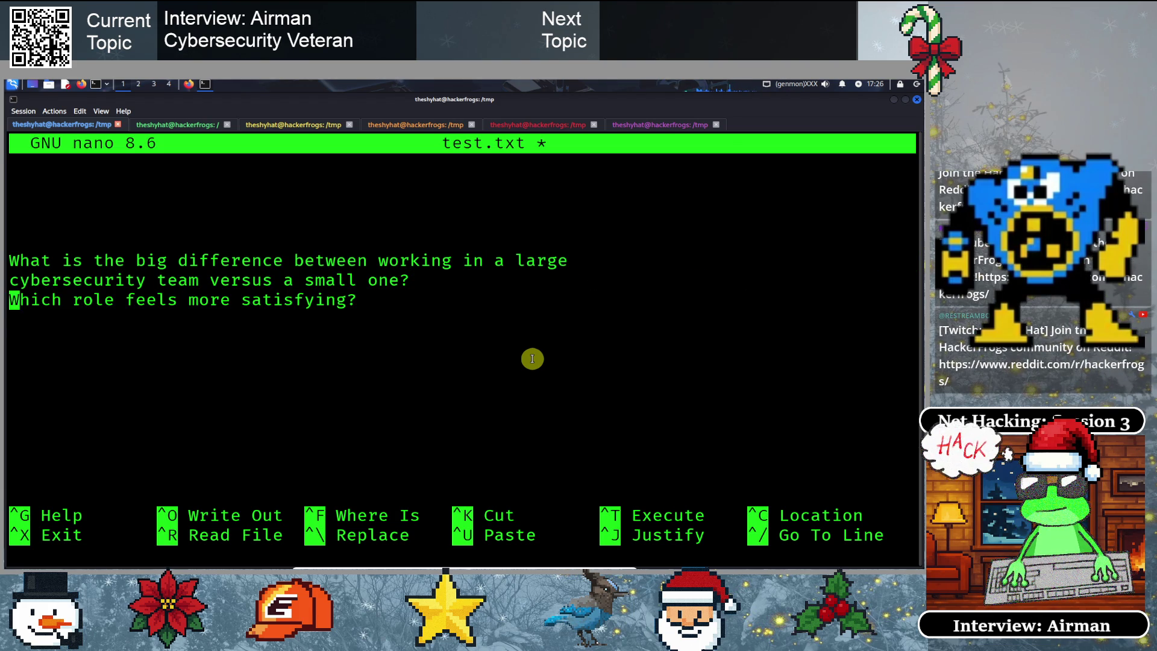
Indent all three team-question lines with a Tab each toward the centre.
key(Up)
key(Up)
key(Tab)
key(Down)
key(Home)
key(Tab)
key(Down)
key(Home)
key(Tab)
key(Down)
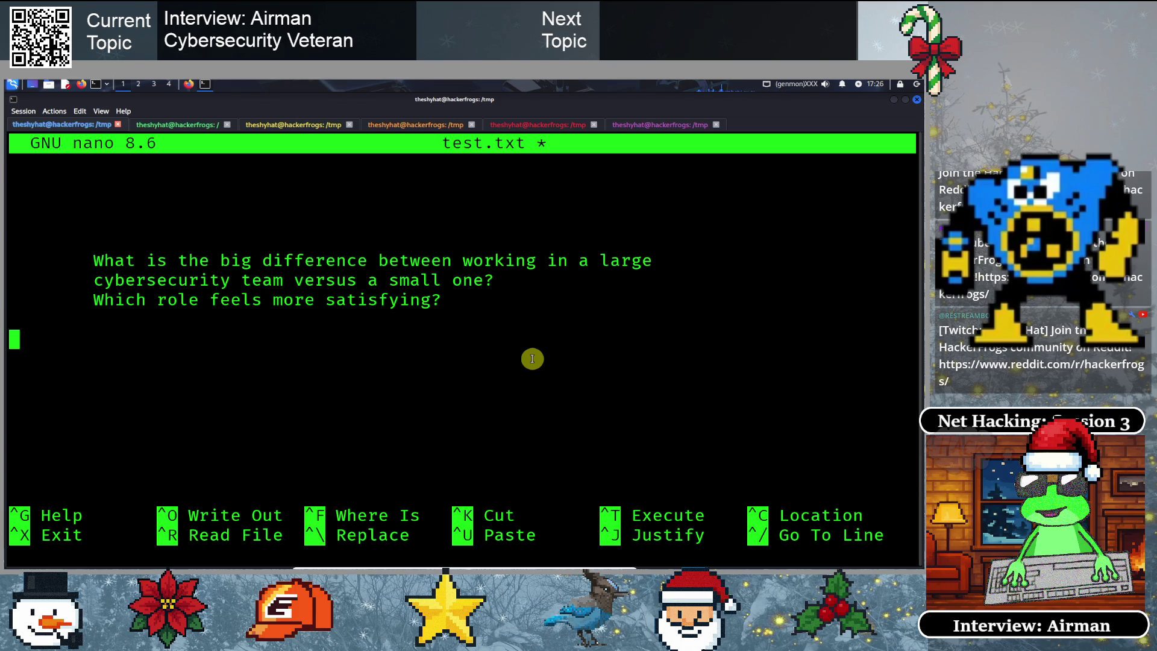